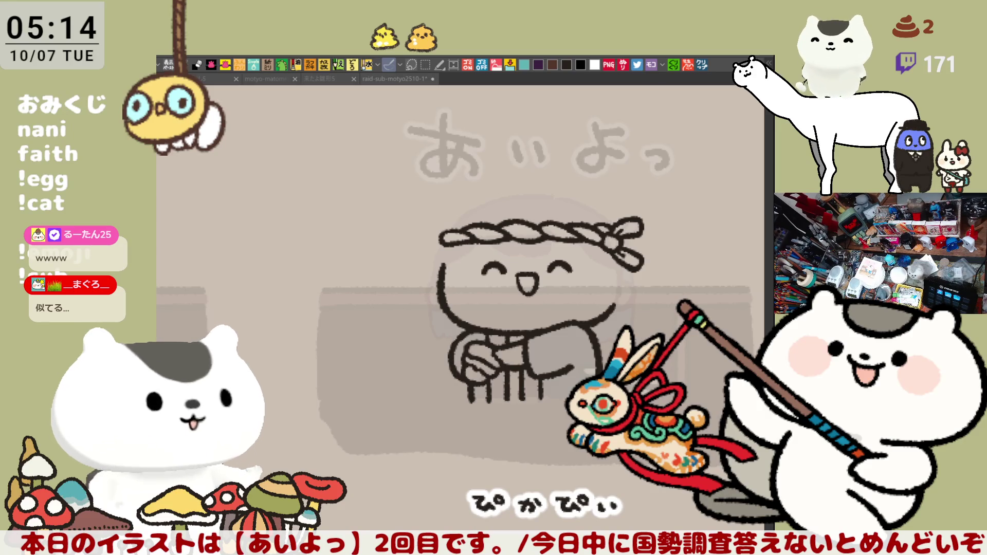
# - Erase the placeholder line art in the third cell of the grid's second row
pyautogui.moveTo(353, 314); pyautogui.dragTo(297, 312)
pyautogui.moveTo(470, 278)
pyautogui.mouseDown()
pyautogui.moveTo(360, 288)
pyautogui.moveTo(566, 288)
pyautogui.moveTo(411, 277)
pyautogui.moveTo(463, 268)
pyautogui.moveTo(397, 252)
pyautogui.moveTo(399, 312)
pyautogui.mouseUp()
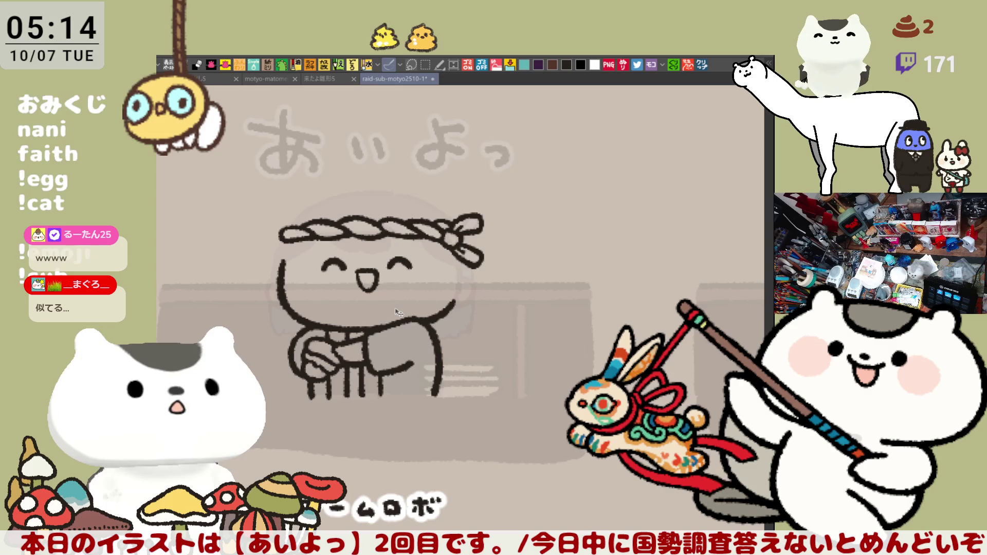
pyautogui.scroll(-8, 406, 287)
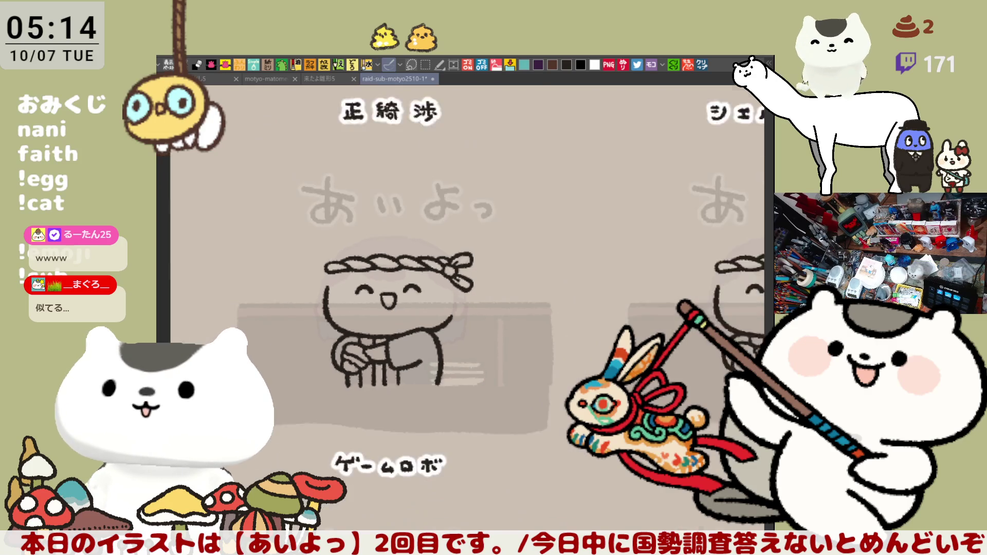
pyautogui.moveTo(406, 288); pyautogui.dragTo(392, 274)
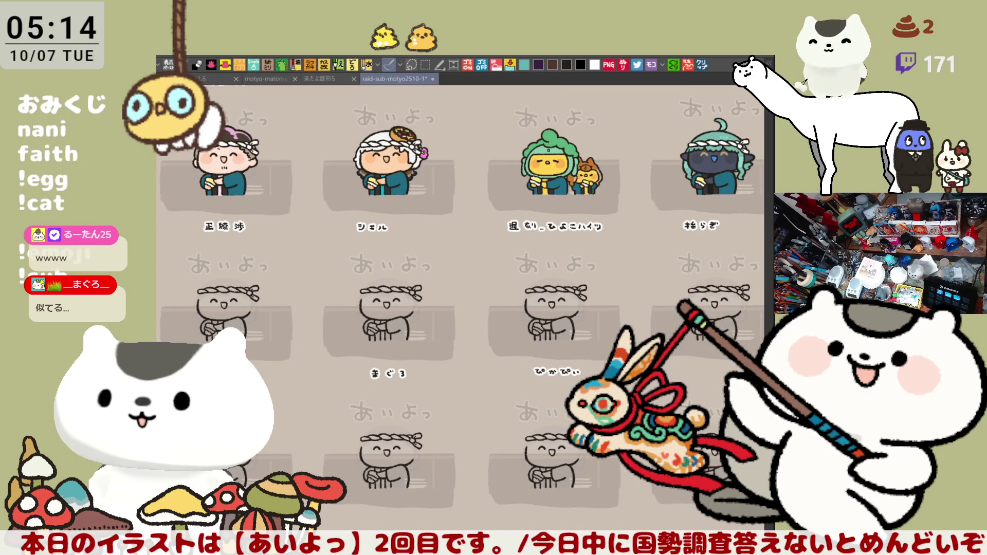
pyautogui.moveTo(616, 384); pyautogui.dragTo(485, 262)
pyautogui.press('Delete')
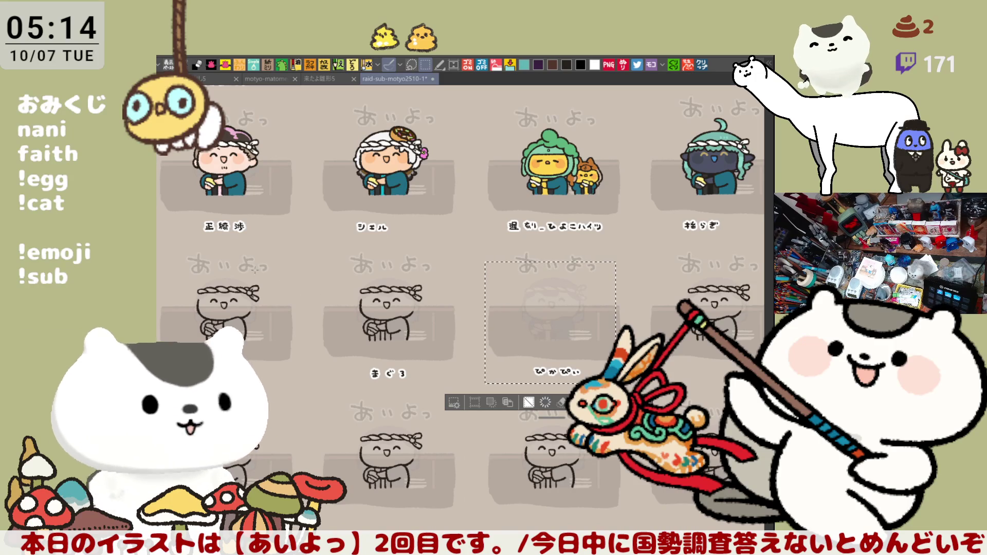
# - Erase the first second-row cell's line art, deselect, and zoom back to the upper-left cells
pyautogui.moveTo(166, 257); pyautogui.dragTo(280, 381)
pyautogui.press('Delete')
pyautogui.hotkey('ctrl', 'd')
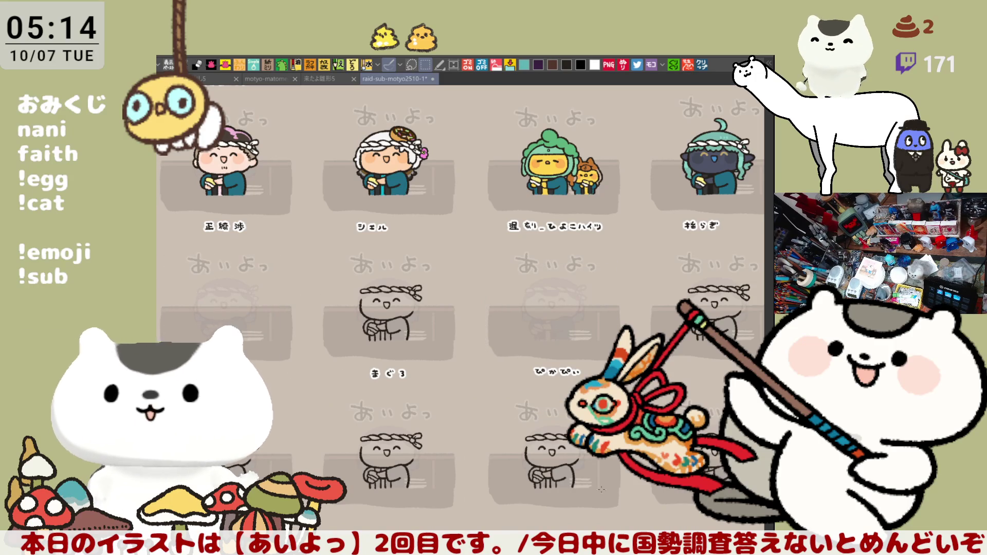
pyautogui.moveTo(354, 332); pyautogui.dragTo(506, 414)
pyautogui.scroll(6, 303, 325)
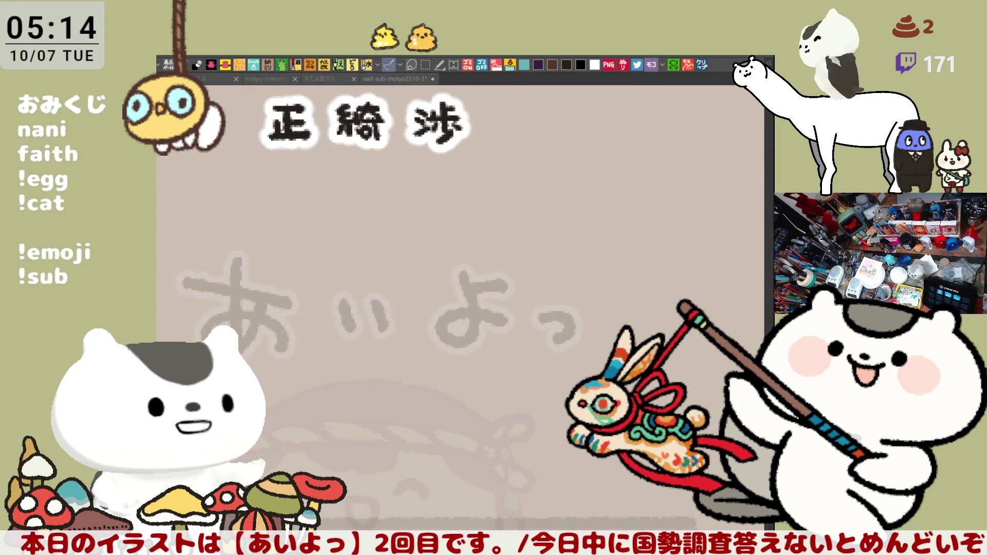
# - Draw the left curve of the character's head, redoing it until it looks right
pyautogui.moveTo(367, 493); pyautogui.dragTo(480, 323)
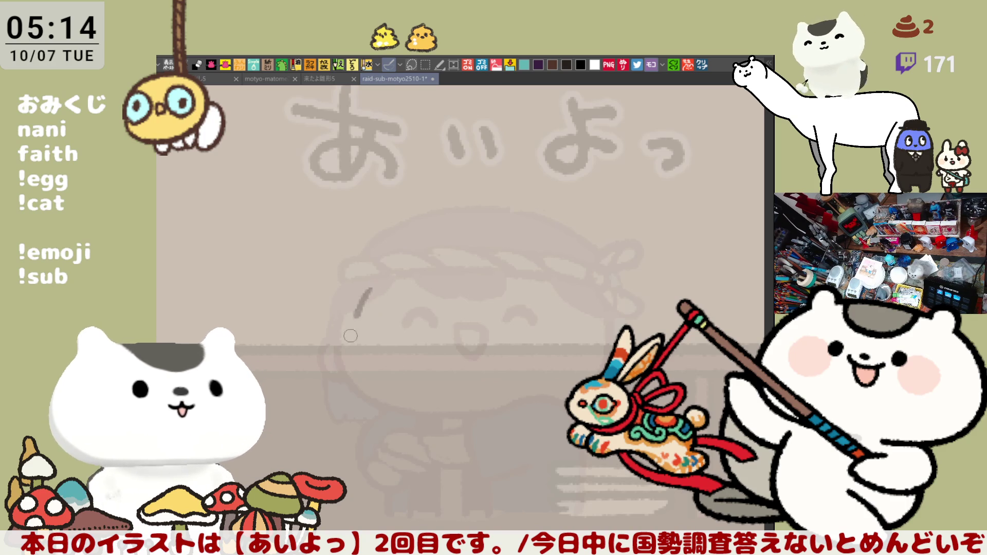
pyautogui.moveTo(353, 297)
pyautogui.mouseDown()
pyautogui.moveTo(339, 360)
pyautogui.moveTo(419, 401)
pyautogui.mouseUp()
pyautogui.hotkey('ctrl', 'z')
pyautogui.moveTo(347, 296)
pyautogui.mouseDown()
pyautogui.moveTo(333, 352)
pyautogui.moveTo(409, 407)
pyautogui.mouseUp()
pyautogui.hotkey('ctrl', 'z')
pyautogui.moveTo(350, 298); pyautogui.dragTo(414, 410)
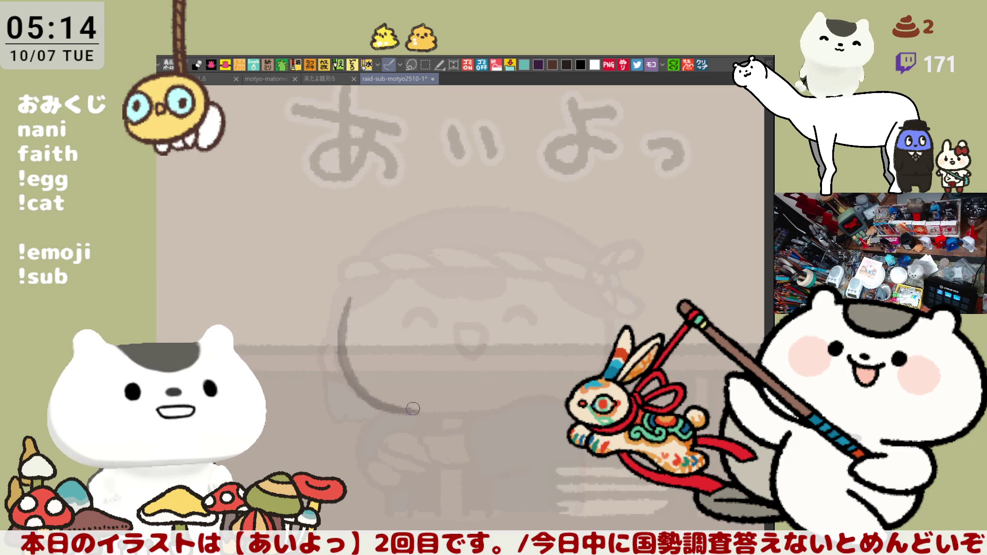
pyautogui.hotkey('ctrl', 'z')
# - Extend the head curve down into the arm and redraw the arm line rightward
pyautogui.moveTo(351, 297)
pyautogui.mouseDown()
pyautogui.moveTo(400, 411)
pyautogui.moveTo(461, 410)
pyautogui.moveTo(472, 462)
pyautogui.mouseUp()
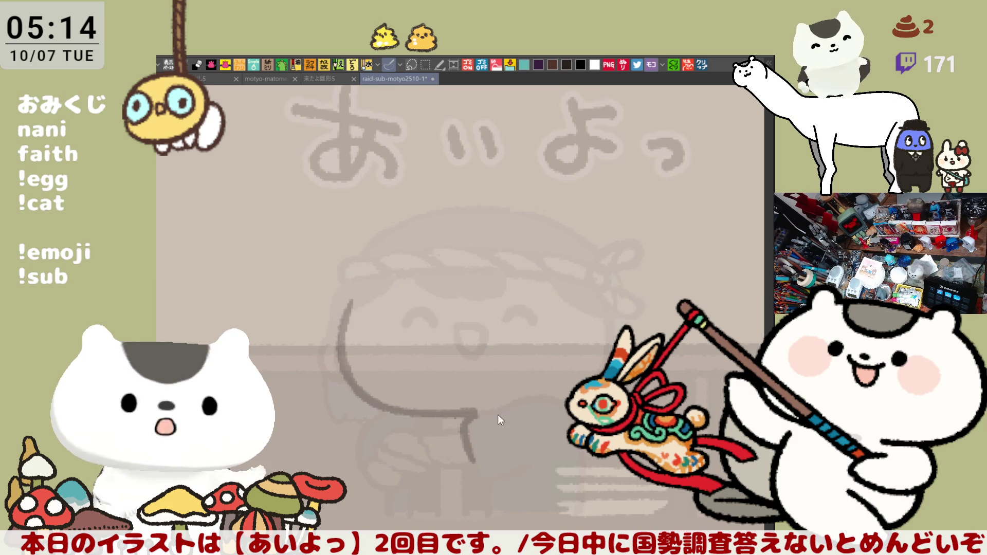
pyautogui.moveTo(475, 412); pyautogui.dragTo(516, 400)
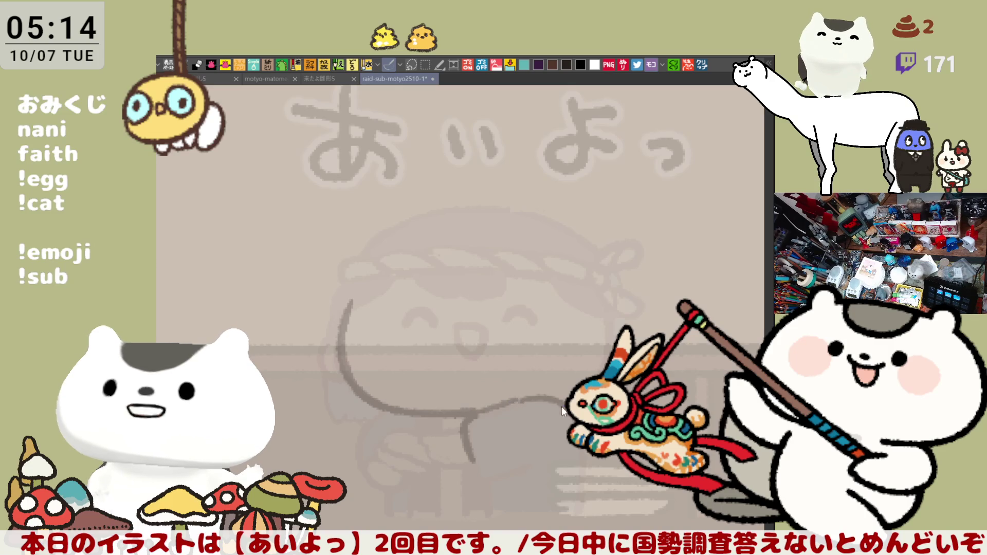
pyautogui.moveTo(518, 400); pyautogui.dragTo(565, 408)
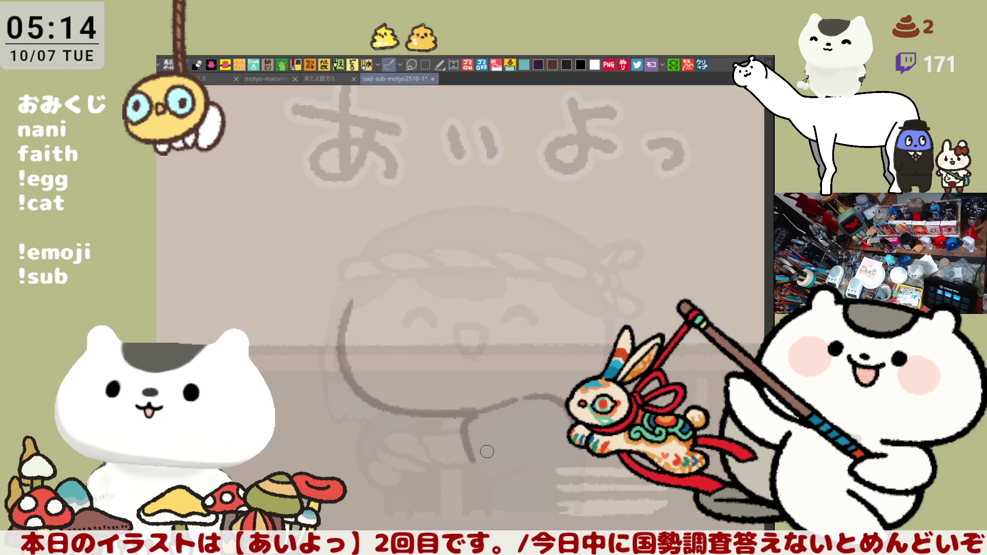
pyautogui.moveTo(475, 464); pyautogui.dragTo(511, 459)
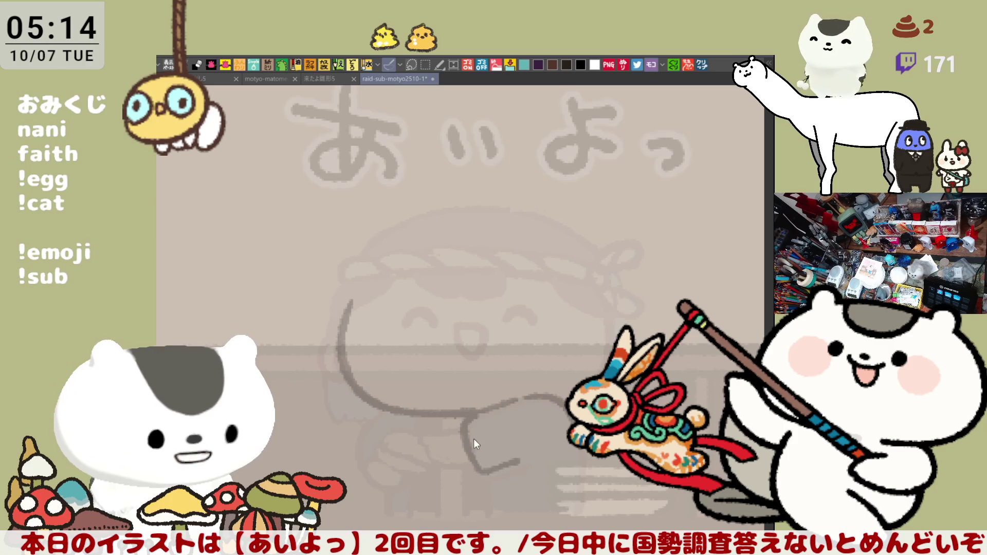
pyautogui.hotkey('ctrl', 'z')
pyautogui.hotkey('ctrl', 'z')
pyautogui.hotkey('ctrl', 'z')
pyautogui.moveTo(465, 452)
pyautogui.mouseDown()
pyautogui.moveTo(486, 411)
pyautogui.moveTo(564, 410)
pyautogui.mouseUp()
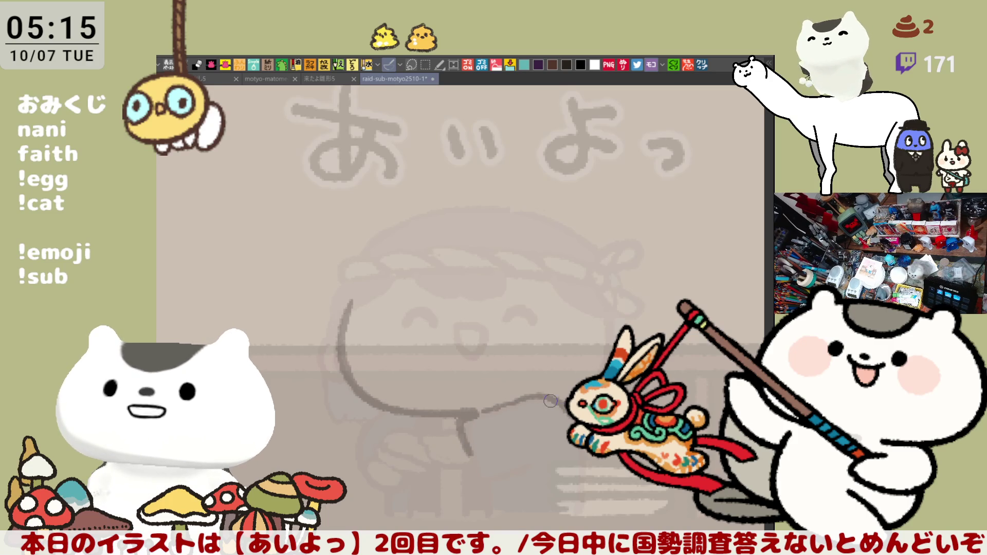
# - Sketch the hand beneath the arm with short strokes and a finger loop
pyautogui.moveTo(576, 452); pyautogui.dragTo(581, 486)
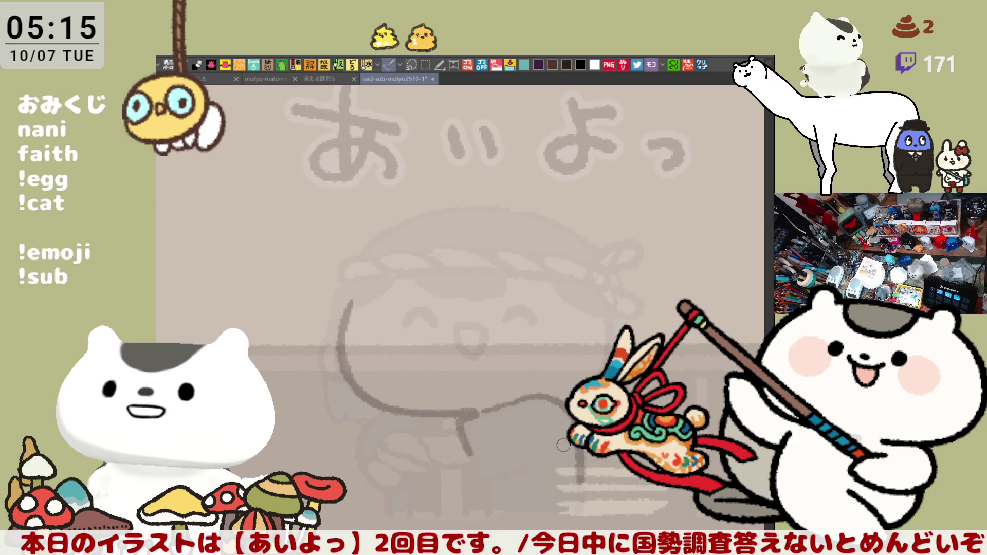
pyautogui.moveTo(465, 445)
pyautogui.mouseDown()
pyautogui.moveTo(481, 465)
pyautogui.moveTo(525, 459)
pyautogui.mouseUp()
pyautogui.hotkey('ctrl', 'z')
pyautogui.moveTo(448, 425)
pyautogui.mouseDown()
pyautogui.moveTo(426, 435)
pyautogui.moveTo(470, 462)
pyautogui.moveTo(440, 456)
pyautogui.moveTo(472, 459)
pyautogui.mouseUp()
pyautogui.hotkey('ctrl', 'z')
pyautogui.hotkey('ctrl', 'z')
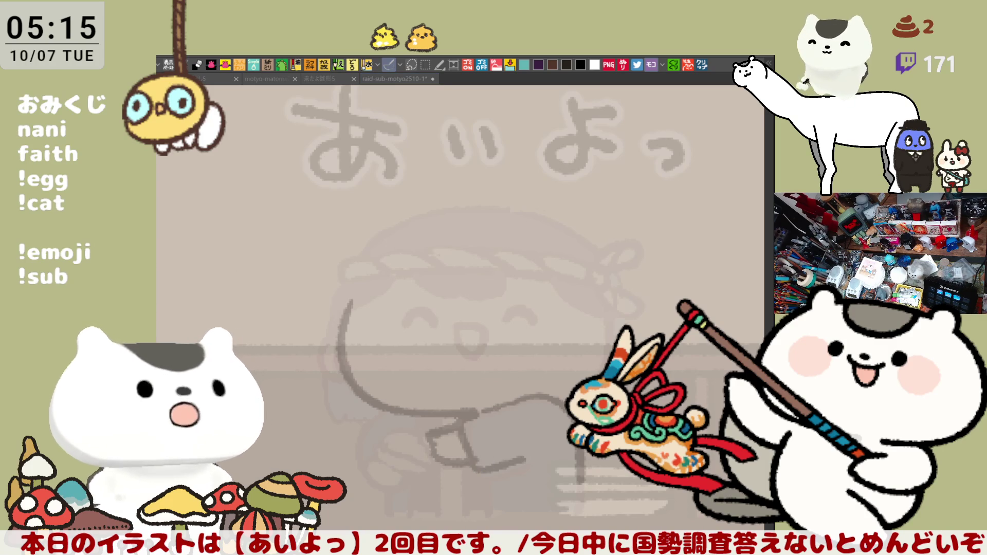
pyautogui.hotkey('ctrl', 'z')
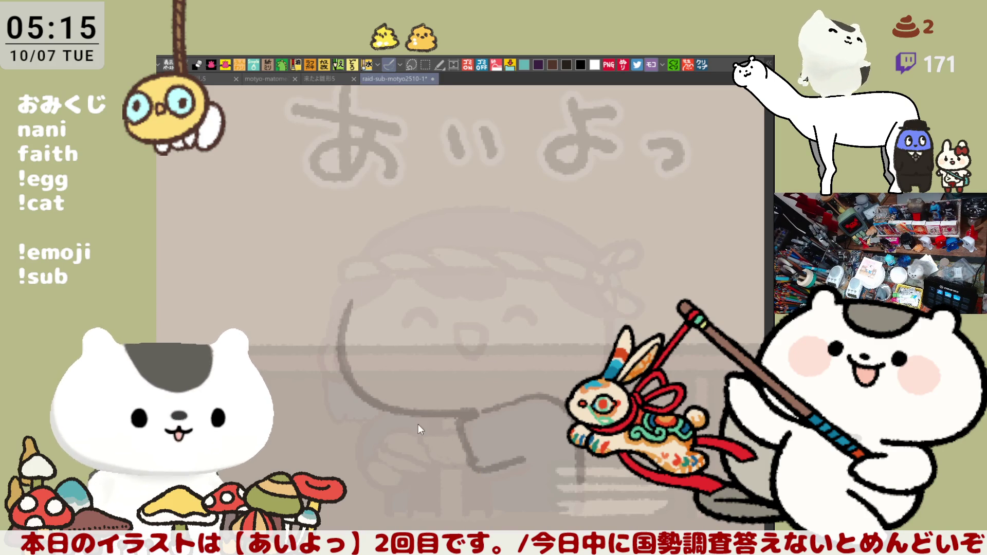
pyautogui.moveTo(420, 423)
pyautogui.mouseDown()
pyautogui.moveTo(412, 434)
pyautogui.moveTo(428, 445)
pyautogui.moveTo(411, 450)
pyautogui.moveTo(427, 458)
pyautogui.moveTo(424, 426)
pyautogui.moveTo(445, 437)
pyautogui.moveTo(419, 427)
pyautogui.moveTo(434, 463)
pyautogui.moveTo(432, 421)
pyautogui.moveTo(449, 460)
pyautogui.moveTo(429, 457)
pyautogui.moveTo(461, 448)
pyautogui.mouseUp()
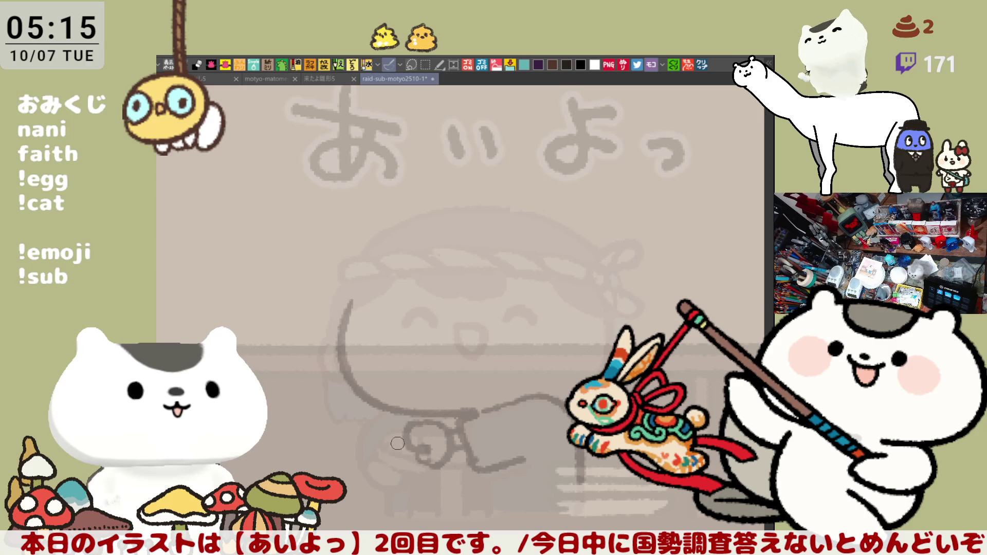
pyautogui.moveTo(394, 431)
pyautogui.mouseDown()
pyautogui.moveTo(375, 442)
pyautogui.moveTo(393, 455)
pyautogui.mouseUp()
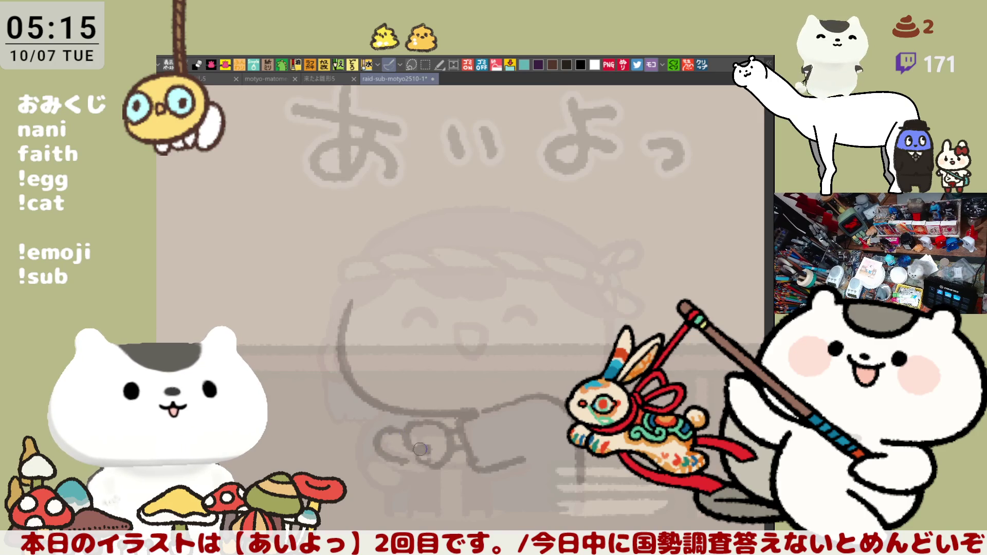
pyautogui.click(317, 77)
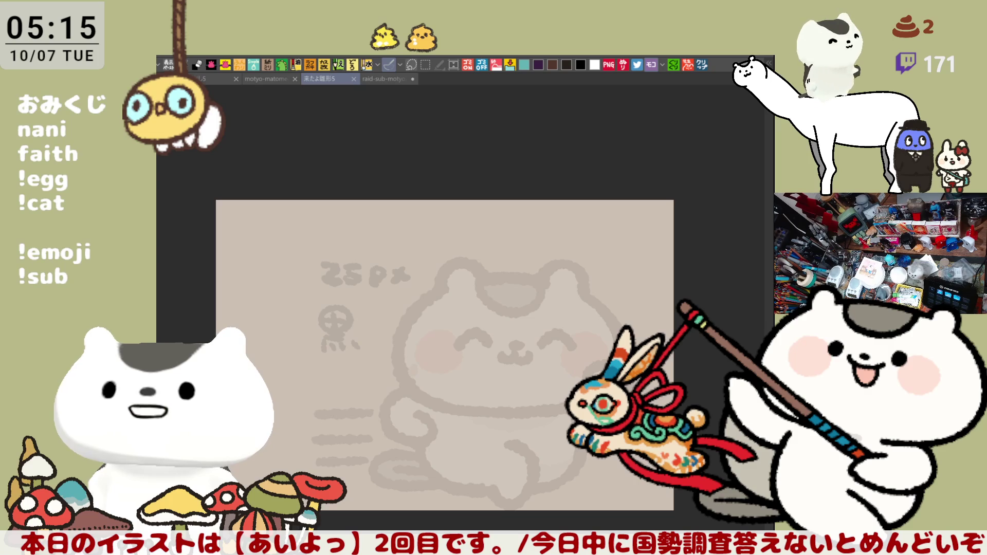
# - Save the cat illustration and return to the raid-sub-motyo2510 あいよっ sheet
pyautogui.hotkey('ctrl', 's')
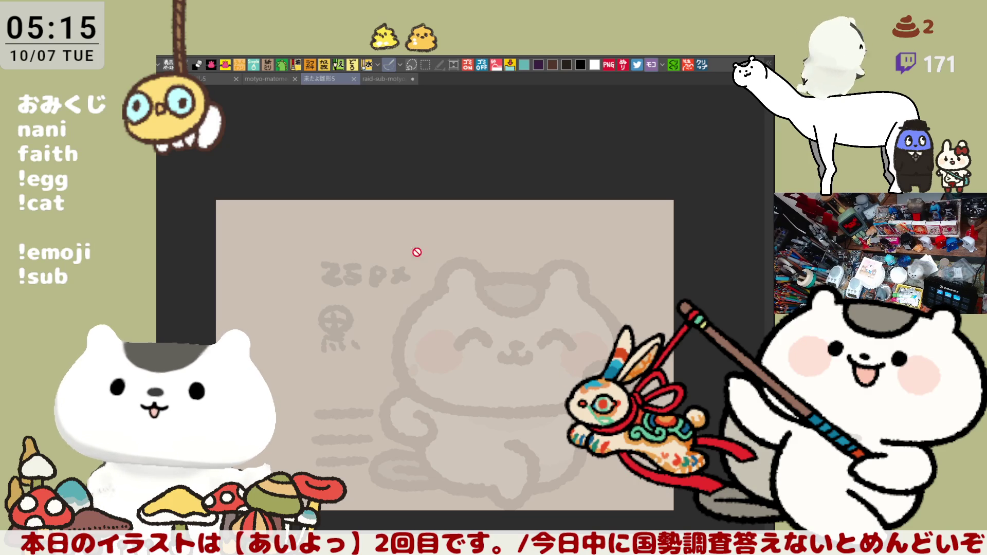
pyautogui.click(388, 78)
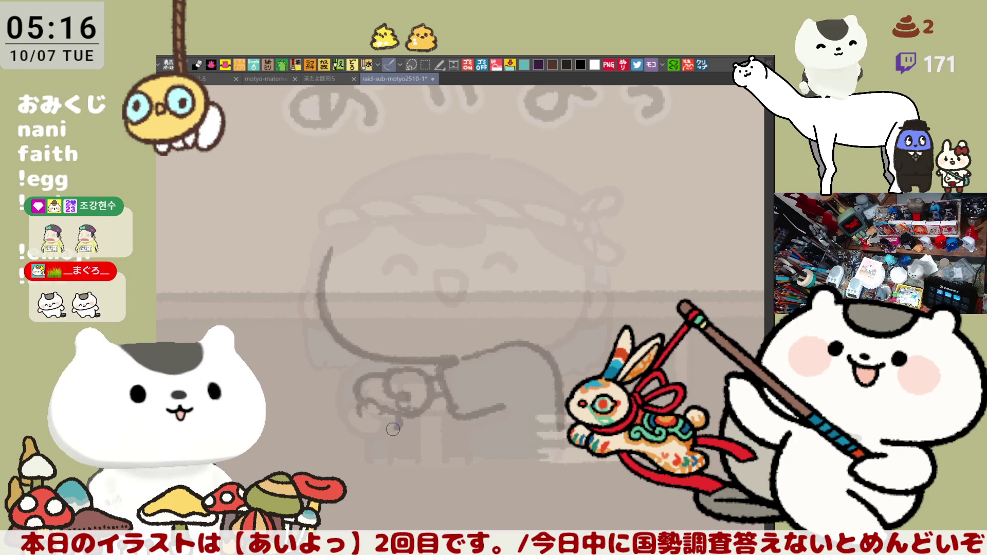
# - Redraw the clasped hand's left outline and fingers, erasing stray lines around them
pyautogui.moveTo(357, 423); pyautogui.dragTo(377, 417)
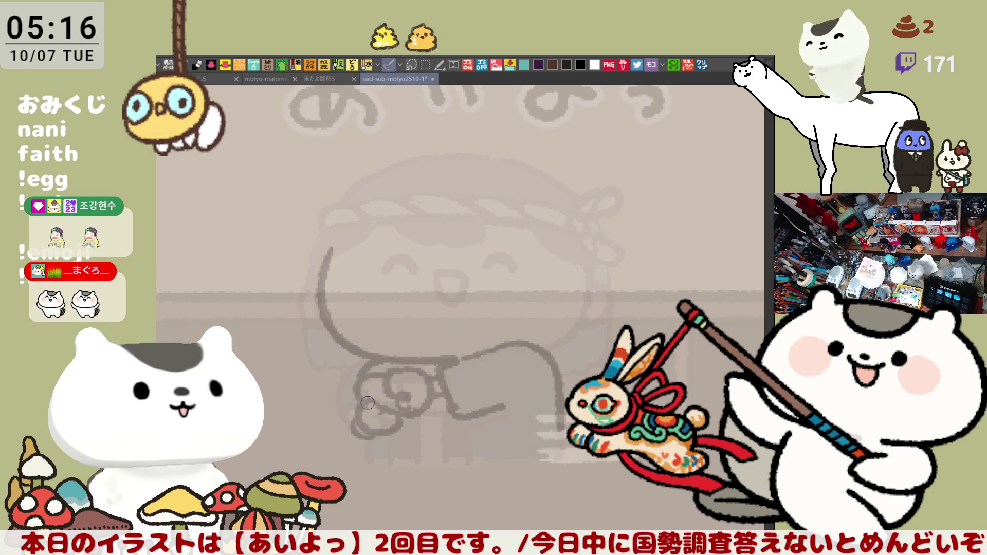
pyautogui.moveTo(573, 372)
pyautogui.mouseDown()
pyautogui.moveTo(514, 345)
pyautogui.moveTo(545, 396)
pyautogui.moveTo(538, 429)
pyautogui.mouseUp()
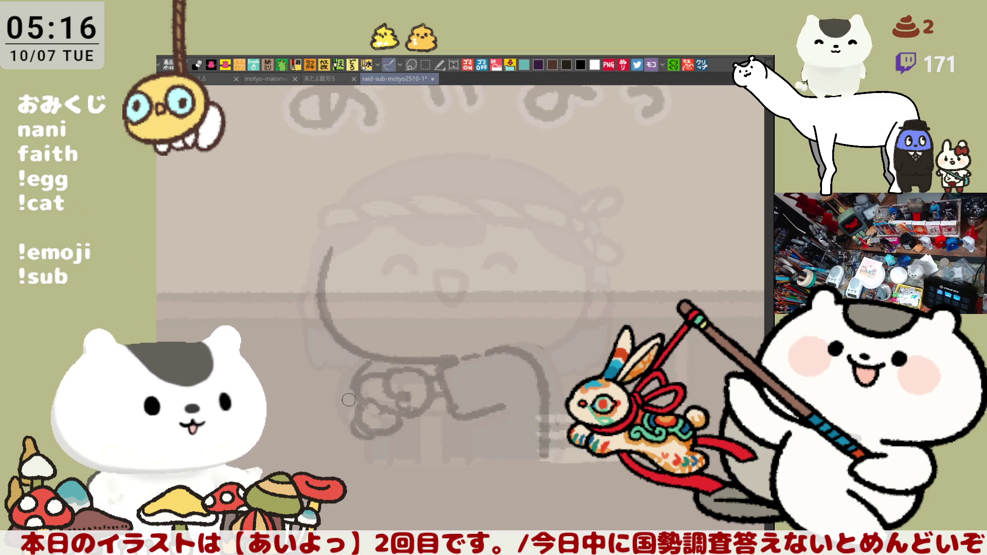
pyautogui.moveTo(353, 360); pyautogui.dragTo(355, 412)
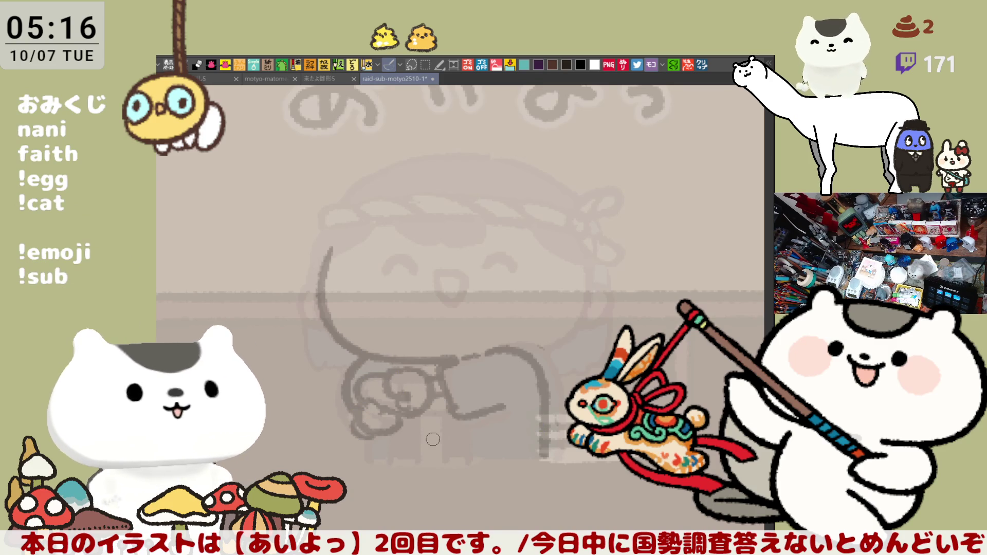
pyautogui.moveTo(386, 442)
pyautogui.mouseDown()
pyautogui.moveTo(354, 418)
pyautogui.moveTo(383, 407)
pyautogui.moveTo(401, 420)
pyautogui.moveTo(375, 420)
pyautogui.moveTo(359, 394)
pyautogui.moveTo(418, 378)
pyautogui.moveTo(393, 395)
pyautogui.moveTo(416, 371)
pyautogui.moveTo(397, 369)
pyautogui.moveTo(396, 393)
pyautogui.moveTo(406, 366)
pyautogui.moveTo(426, 392)
pyautogui.moveTo(403, 403)
pyautogui.moveTo(366, 384)
pyautogui.moveTo(400, 409)
pyautogui.moveTo(363, 411)
pyautogui.moveTo(406, 419)
pyautogui.moveTo(397, 407)
pyautogui.moveTo(404, 364)
pyautogui.moveTo(370, 368)
pyautogui.moveTo(382, 360)
pyautogui.moveTo(397, 389)
pyautogui.moveTo(361, 371)
pyautogui.moveTo(367, 344)
pyautogui.mouseUp()
pyautogui.hotkey('ctrl', 'z')
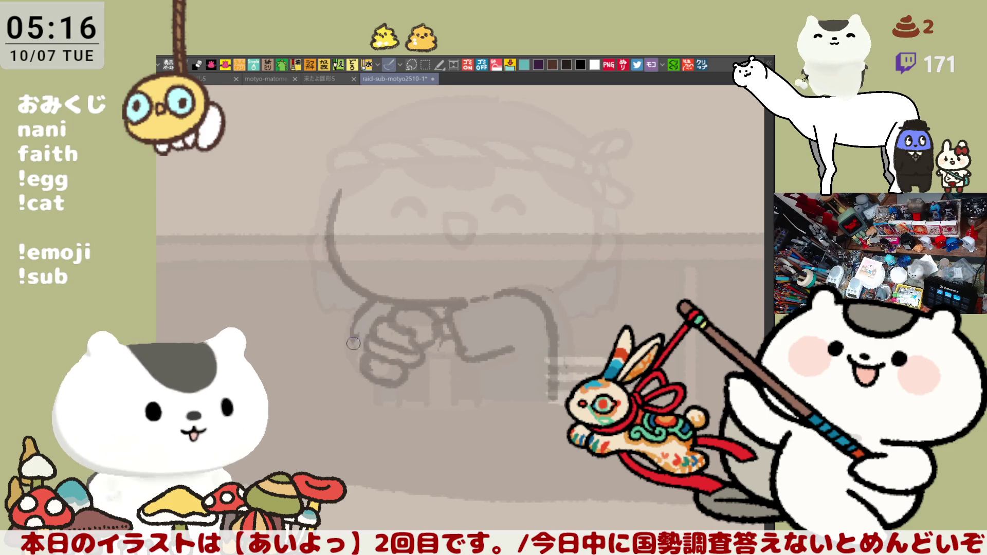
pyautogui.moveTo(381, 299)
pyautogui.mouseDown()
pyautogui.moveTo(360, 368)
pyautogui.moveTo(368, 374)
pyautogui.moveTo(352, 354)
pyautogui.moveTo(370, 375)
pyautogui.mouseUp()
pyautogui.hotkey('ctrl', 'z')
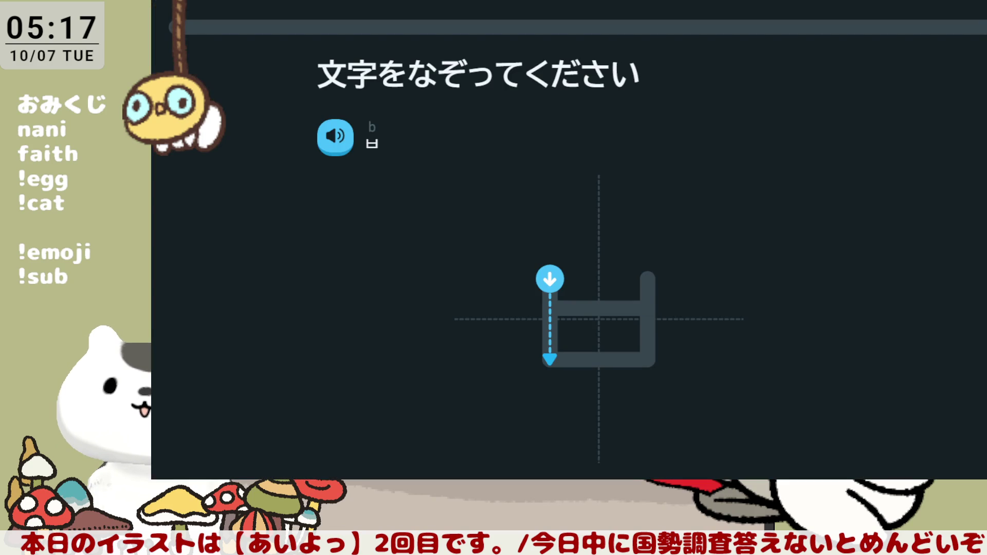
# - Trace ㅂ and ㅛ, then combine them into the syllable for byo
pyautogui.moveTo(549, 282); pyautogui.dragTo(549, 360)
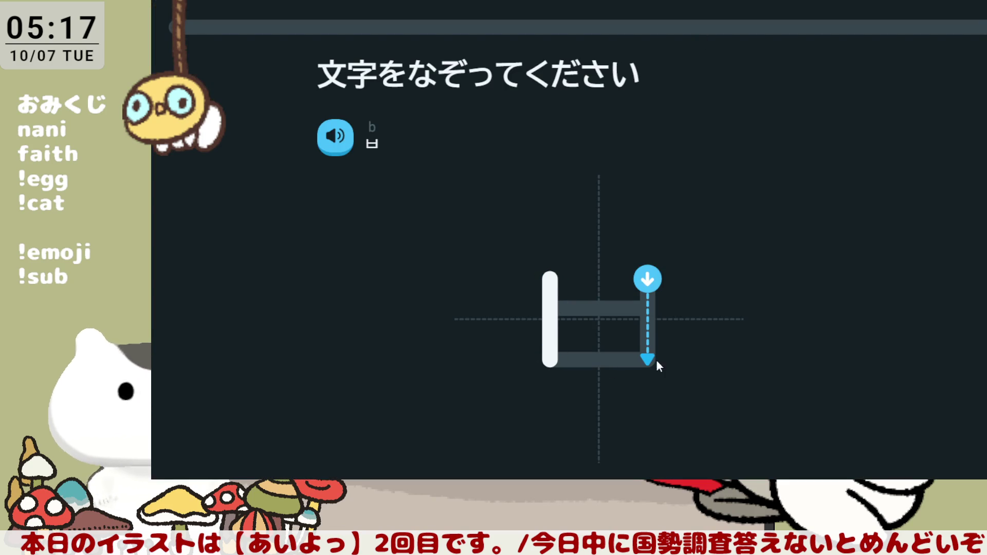
pyautogui.moveTo(647, 283); pyautogui.dragTo(645, 353)
pyautogui.moveTo(550, 308); pyautogui.dragTo(646, 309)
pyautogui.moveTo(550, 360); pyautogui.dragTo(646, 359)
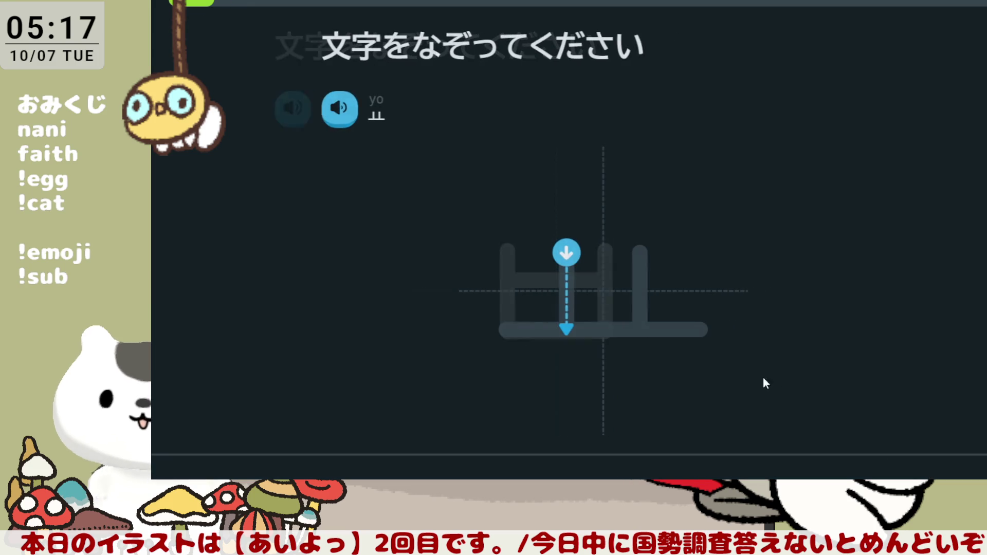
pyautogui.moveTo(562, 253); pyautogui.dragTo(563, 329)
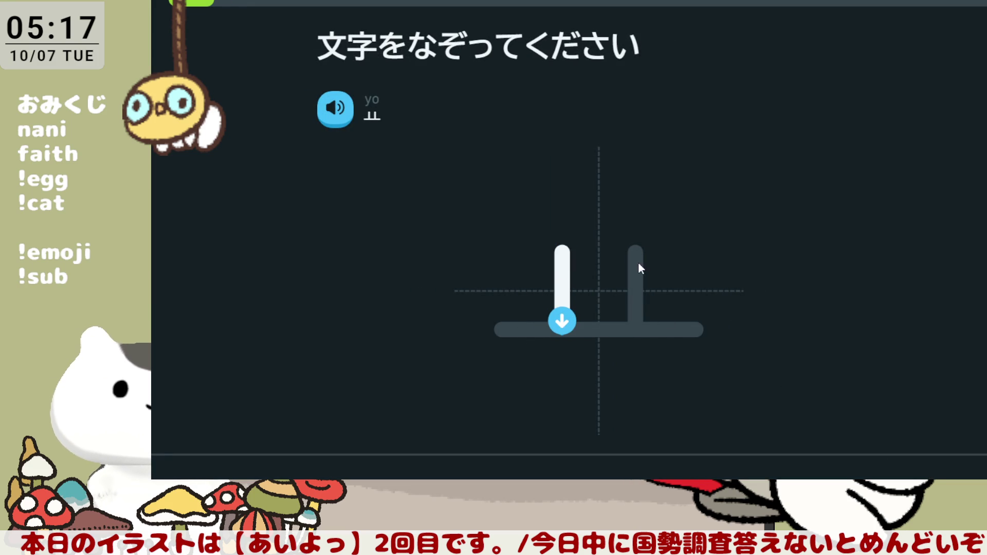
pyautogui.moveTo(635, 250); pyautogui.dragTo(635, 332)
pyautogui.moveTo(502, 329); pyautogui.dragTo(702, 329)
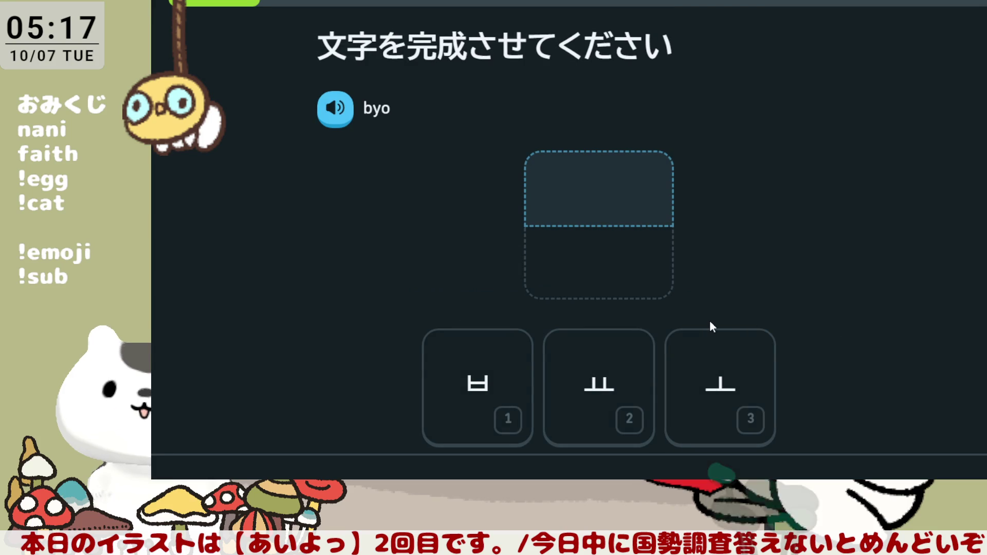
pyautogui.click(497, 395)
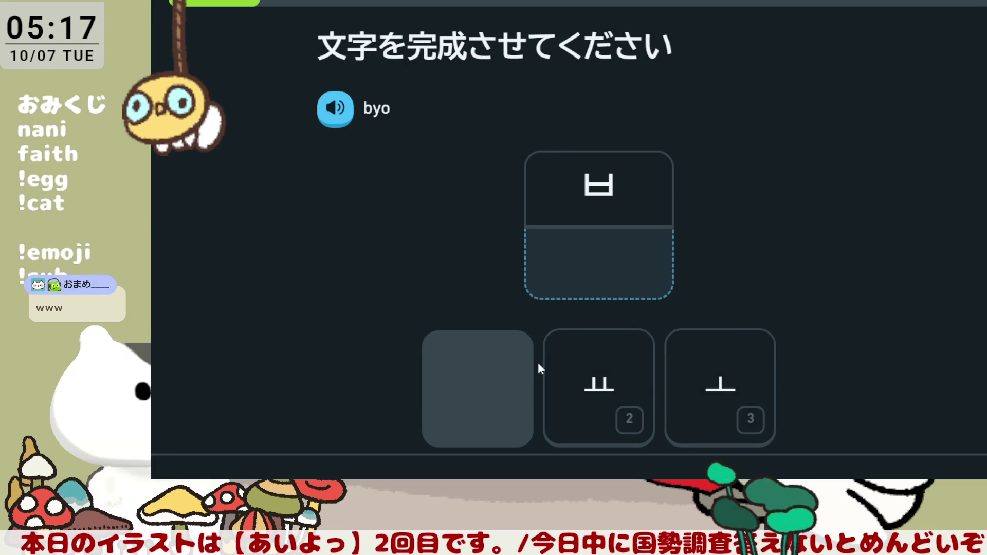
pyautogui.click(602, 379)
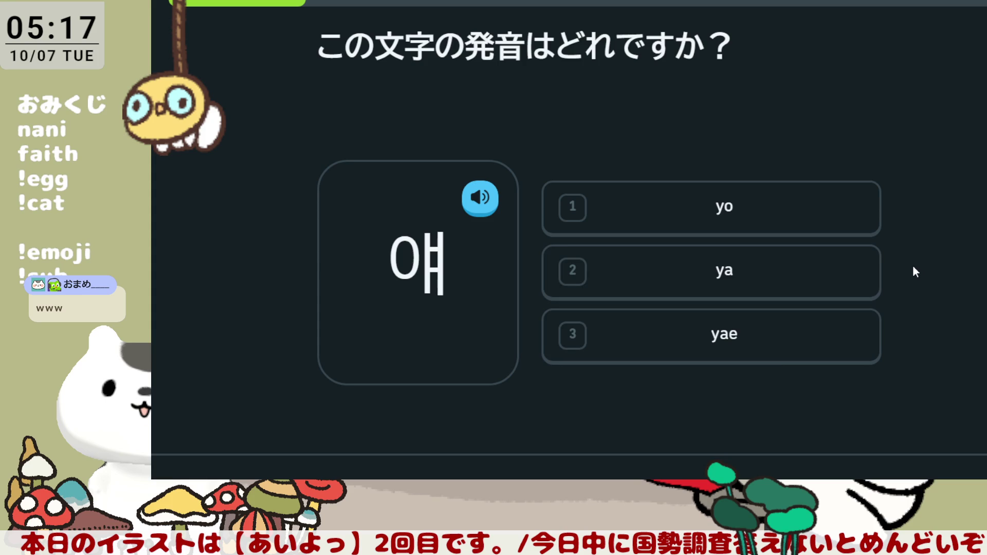
# - Answer yae as the sound of 얘 and 토 as the syllable for to
pyautogui.click(781, 352)
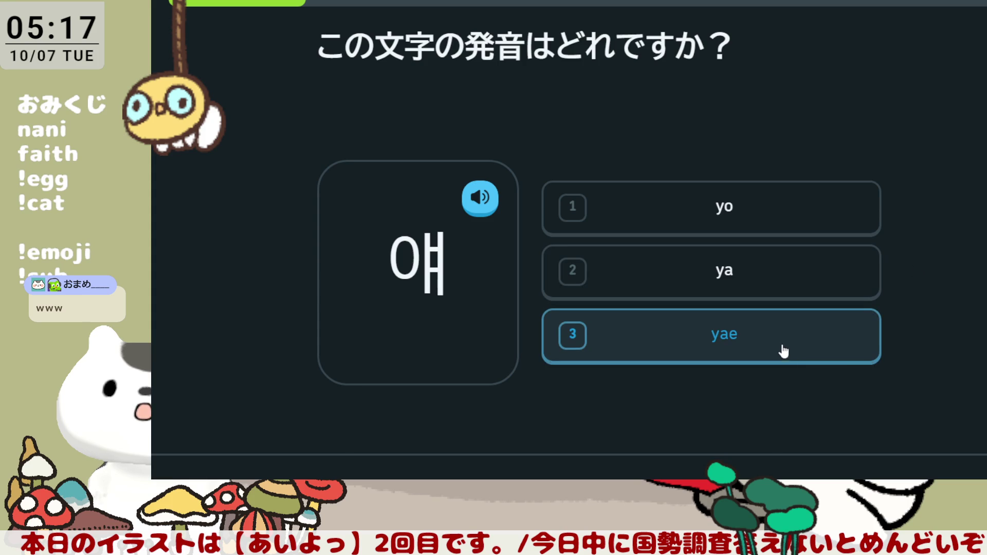
pyautogui.press('Return')
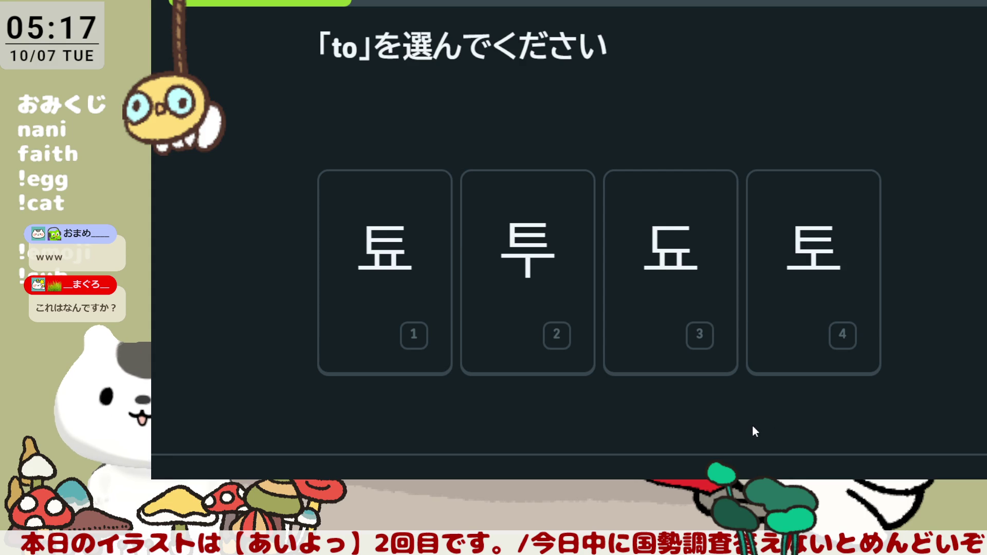
pyautogui.click(815, 353)
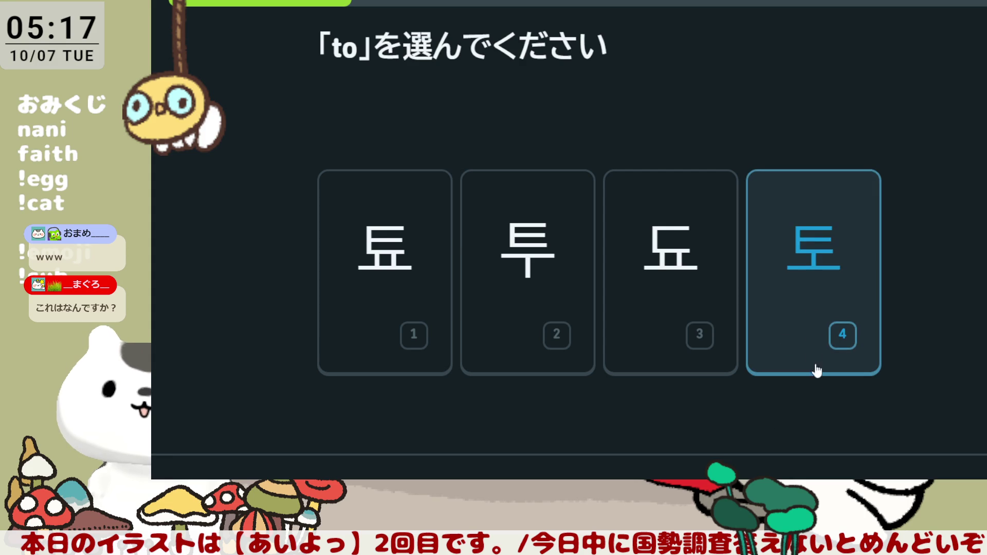
pyautogui.click(920, 455)
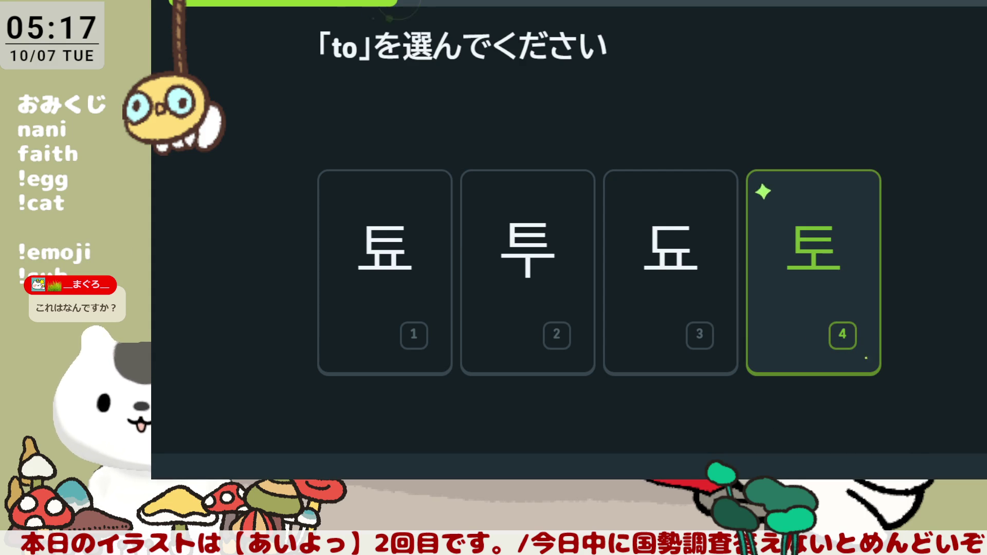
# - Trace ㅅ and ㅒ, then build the syllable for syae from them
pyautogui.moveTo(598, 250)
pyautogui.mouseDown()
pyautogui.moveTo(568, 326)
pyautogui.moveTo(534, 345)
pyautogui.mouseUp()
pyautogui.moveTo(598, 249); pyautogui.dragTo(679, 345)
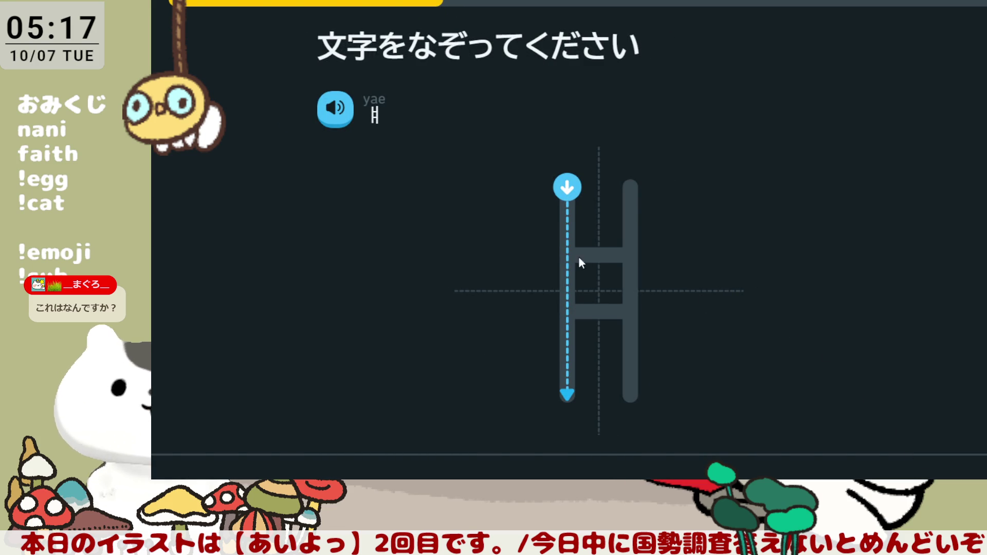
pyautogui.moveTo(567, 188); pyautogui.dragTo(567, 396)
pyautogui.moveTo(569, 255); pyautogui.dragTo(637, 257)
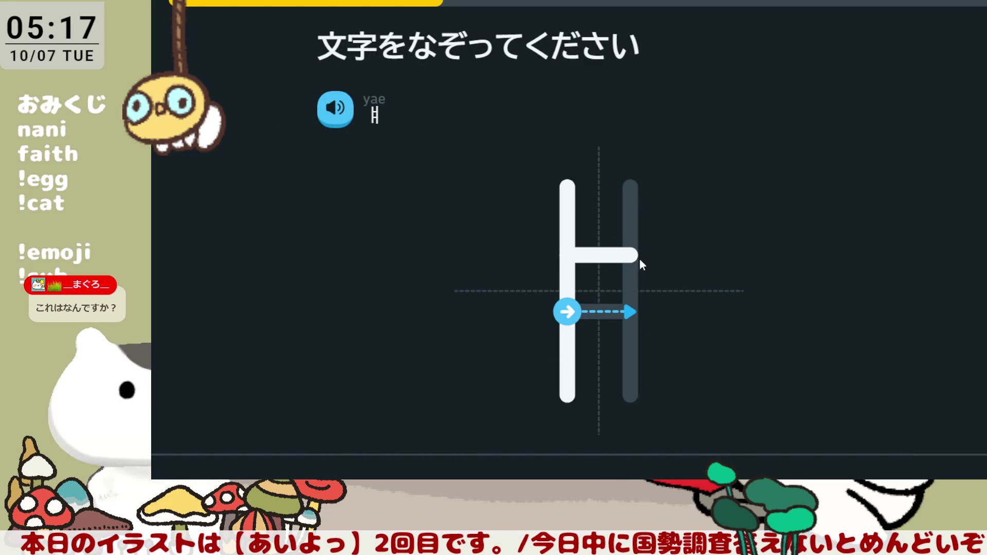
pyautogui.moveTo(574, 311); pyautogui.dragTo(630, 311)
pyautogui.moveTo(630, 186); pyautogui.dragTo(631, 394)
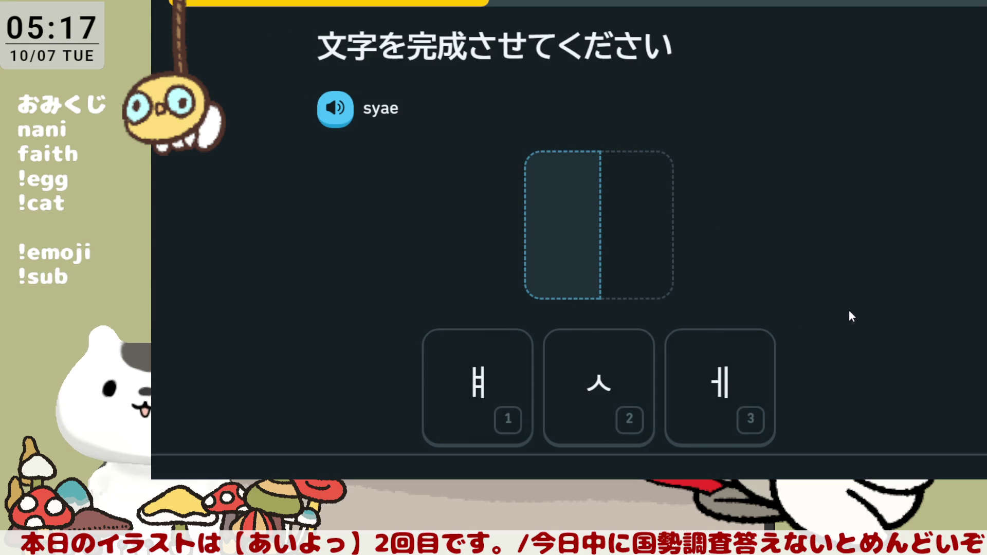
pyautogui.click(599, 390)
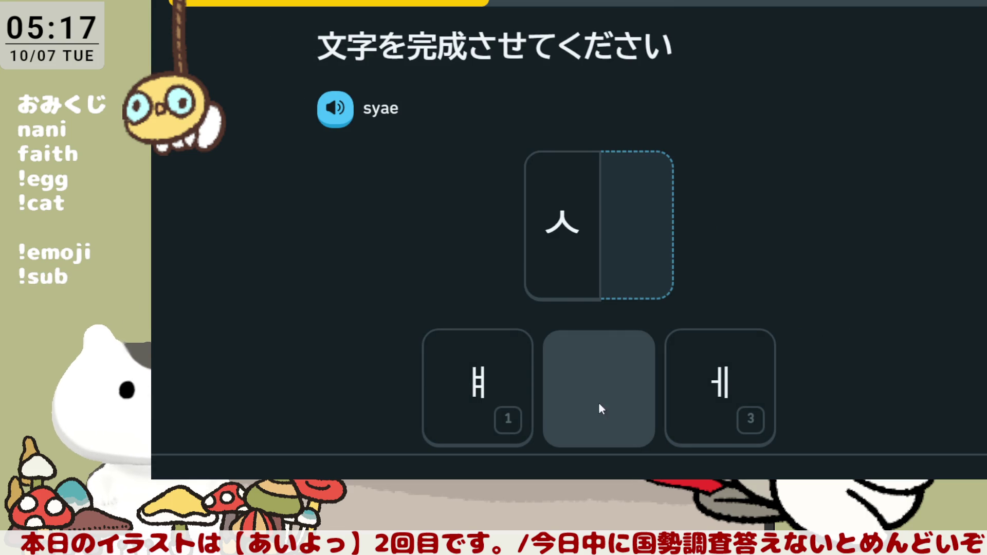
pyautogui.click(488, 405)
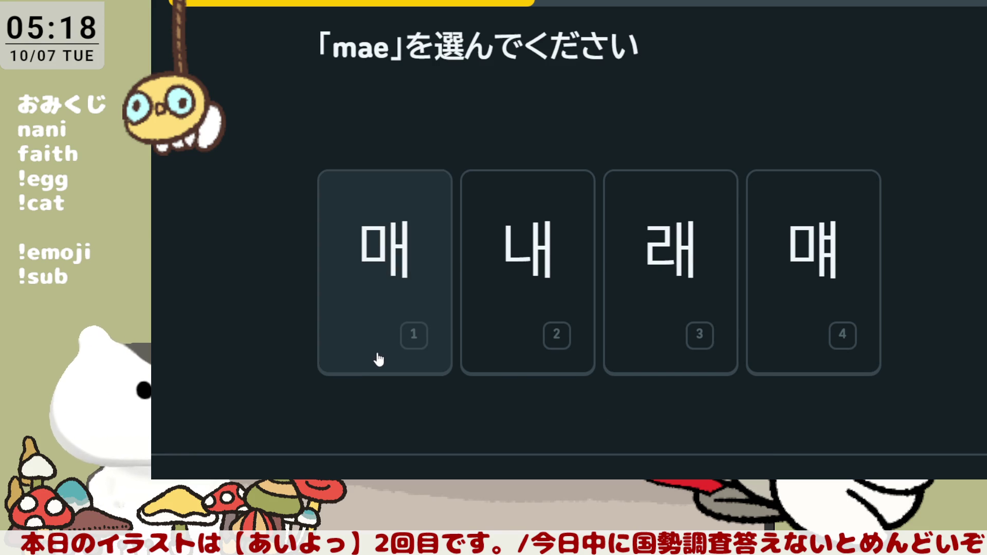
# - Choose 매 for mae and 냬 for nyae, and build 쿄 for kyo
pyautogui.click(391, 286)
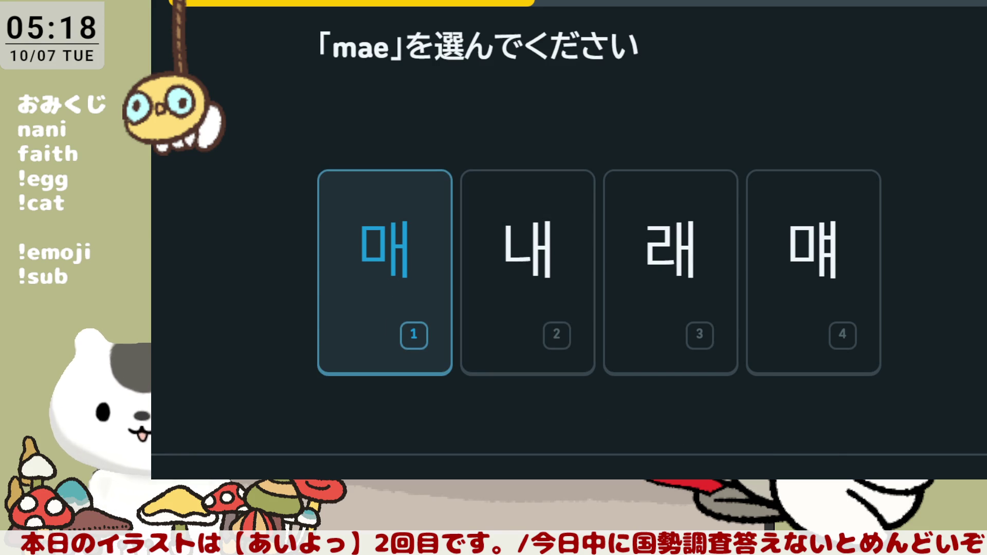
pyautogui.press('Return')
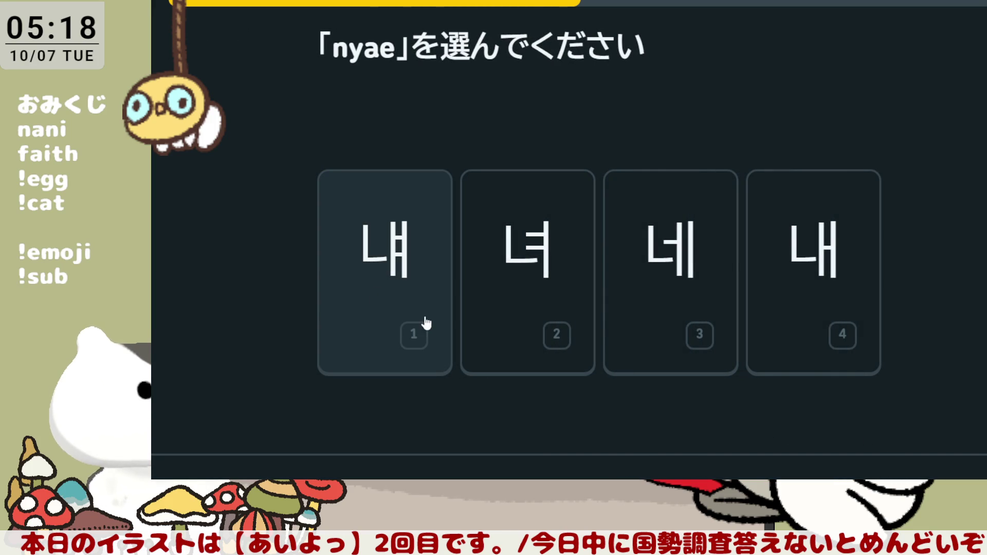
pyautogui.click(405, 282)
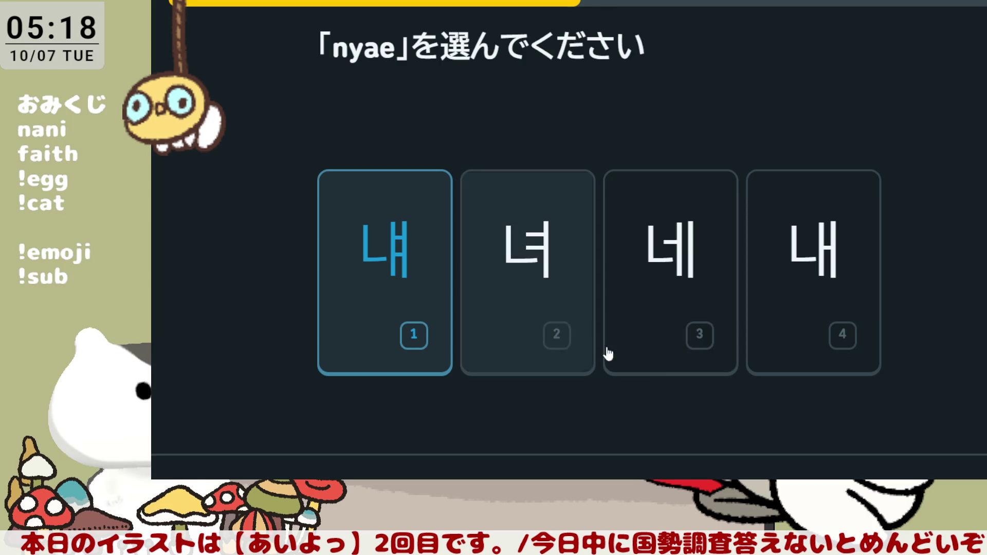
pyautogui.press('Return')
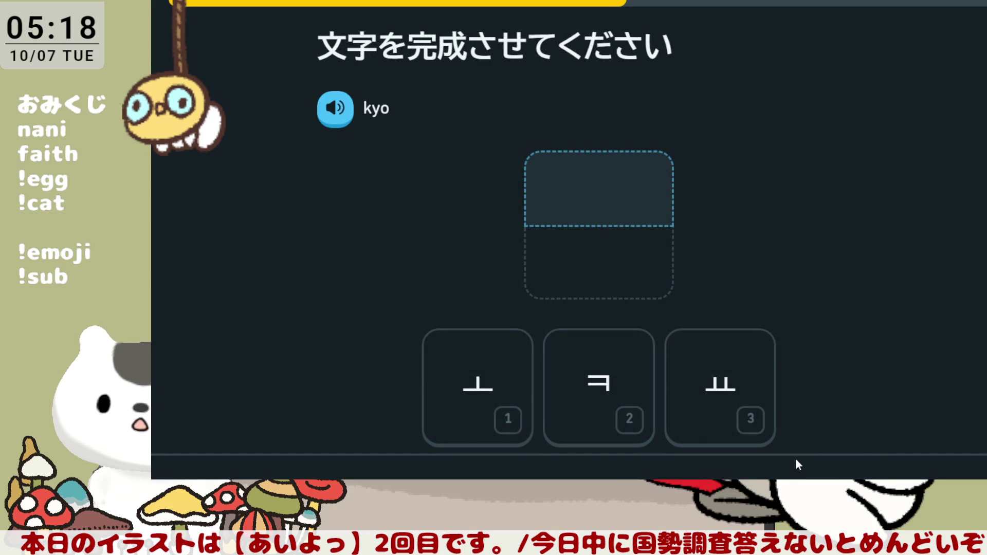
pyautogui.press('2')
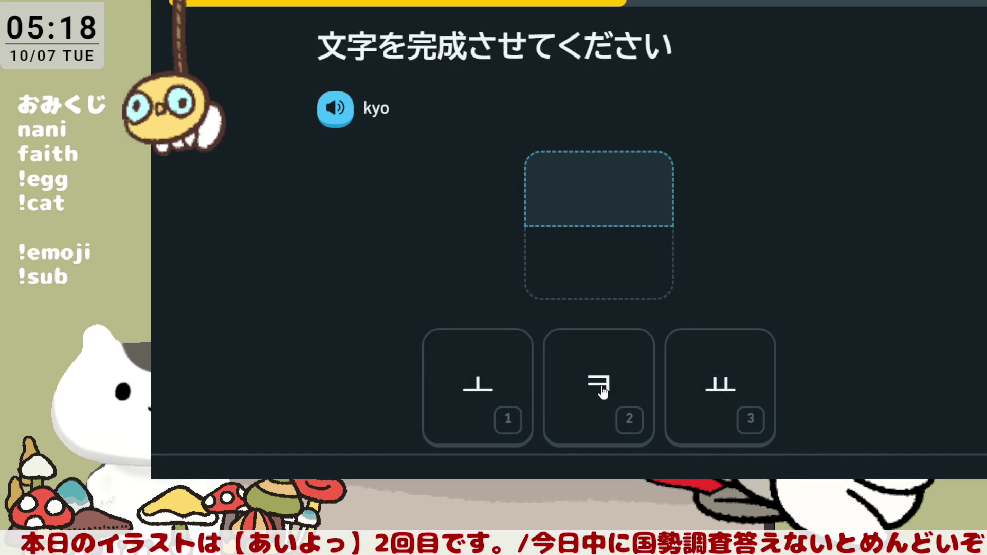
pyautogui.press('3')
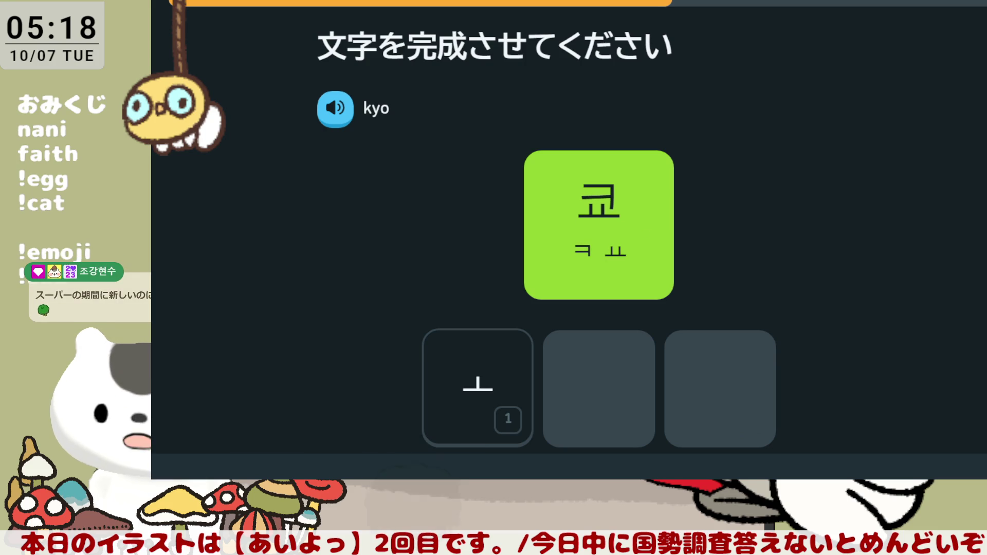
pyautogui.click(915, 462)
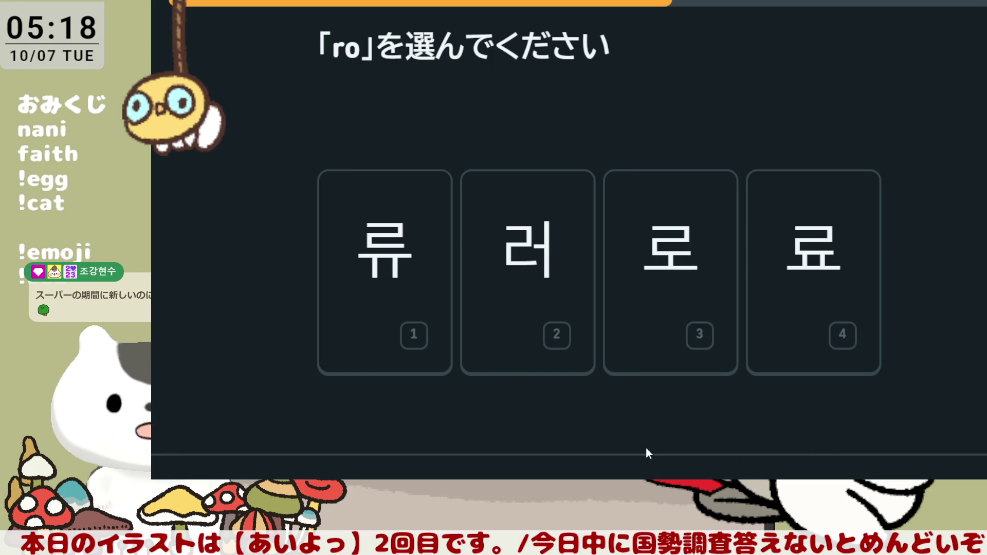
# - Answer 로 for ro, build ㄲ+ㅒ for kkyae, read 묘비 as myobi, choose 얘기 for yaegi
pyautogui.click(667, 318)
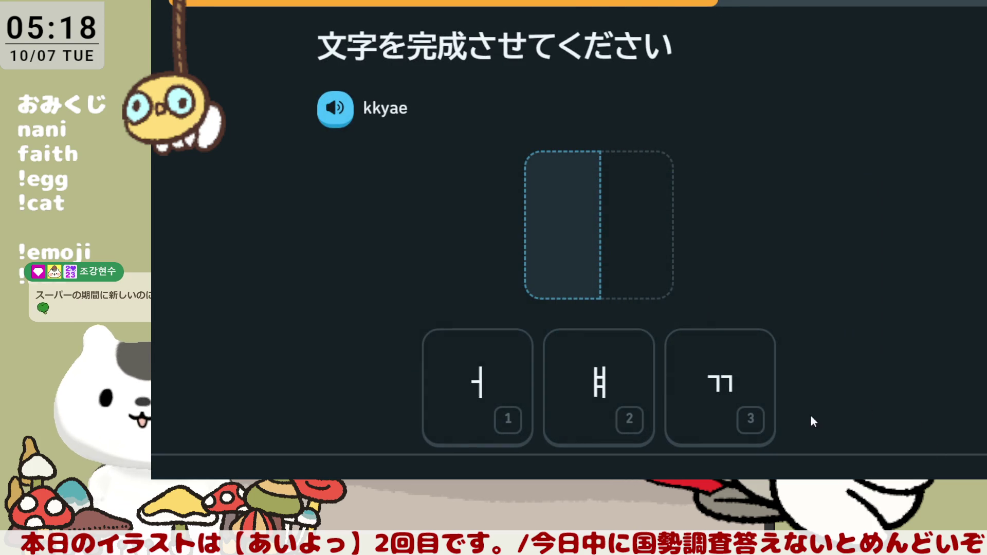
pyautogui.click(717, 435)
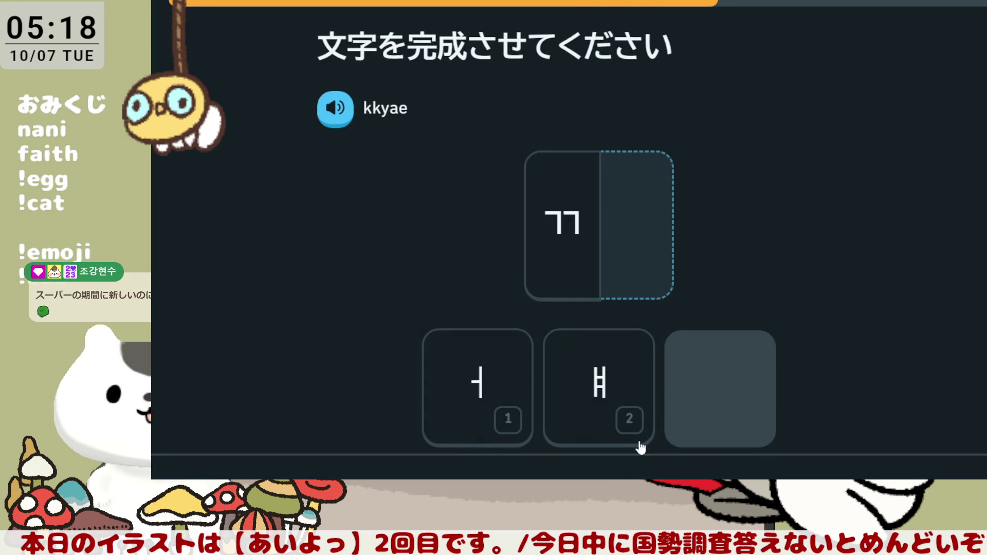
pyautogui.click(610, 397)
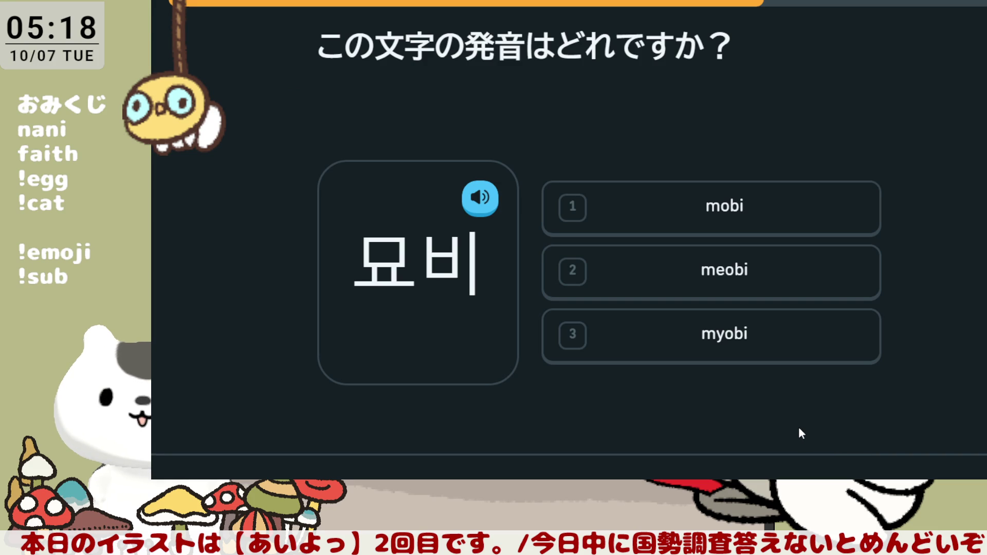
pyautogui.click(735, 356)
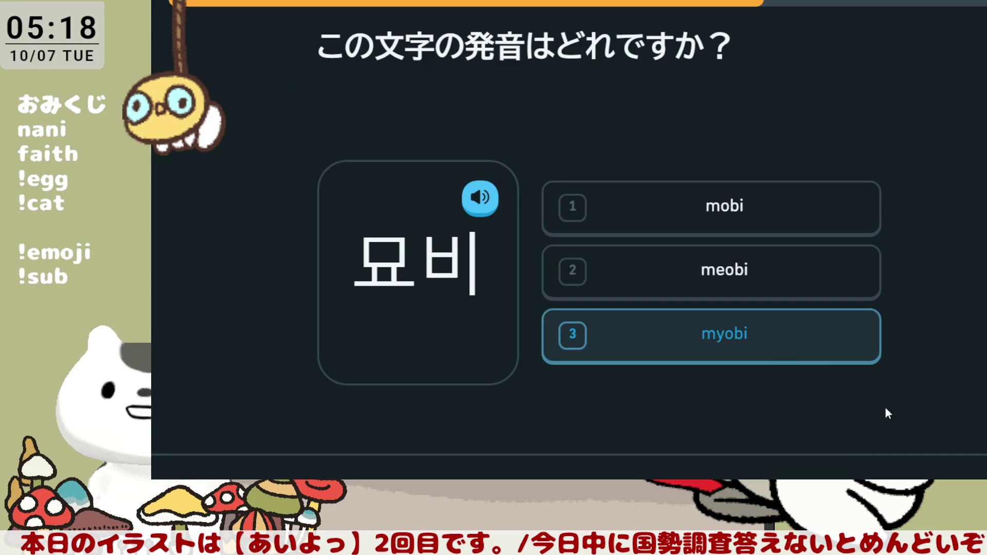
pyautogui.press('Return')
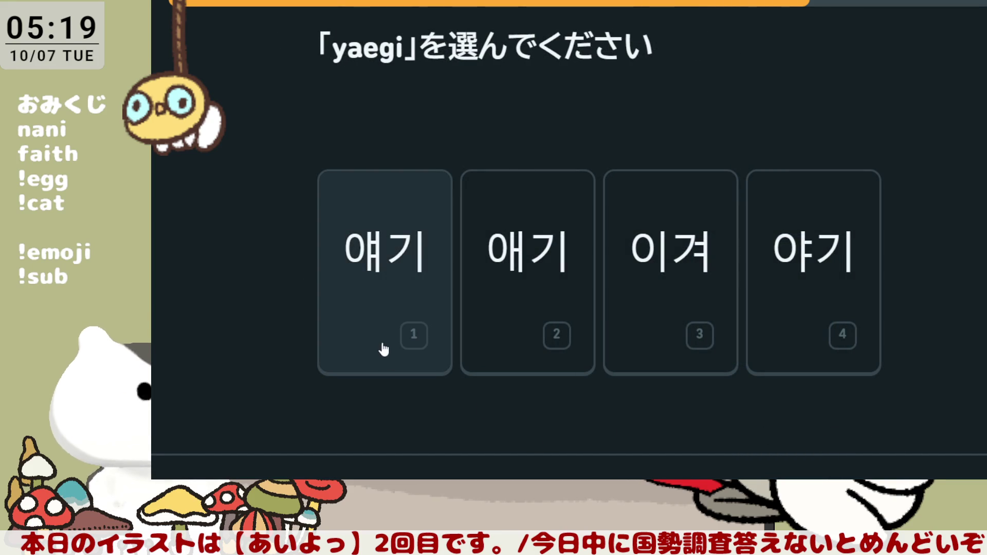
pyautogui.click(395, 292)
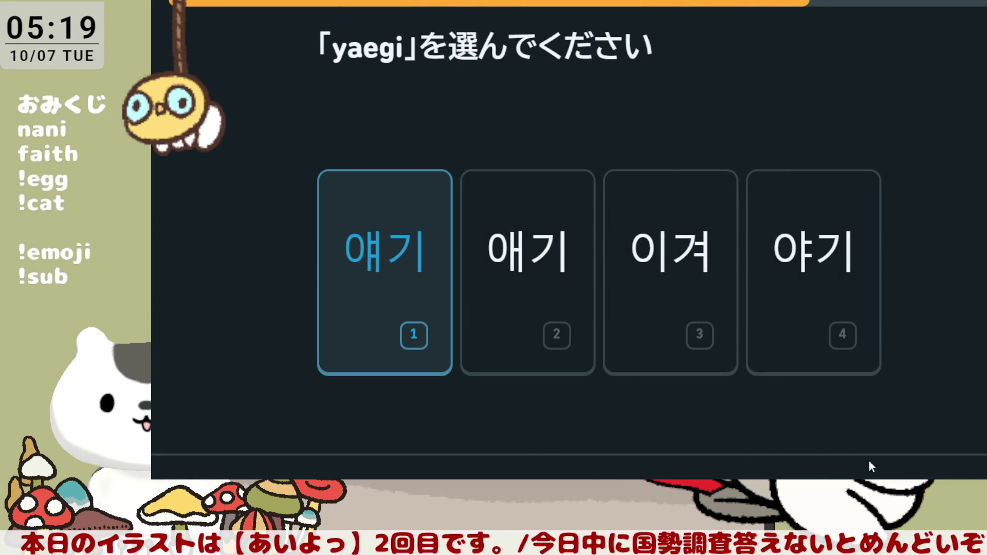
pyautogui.press('Return')
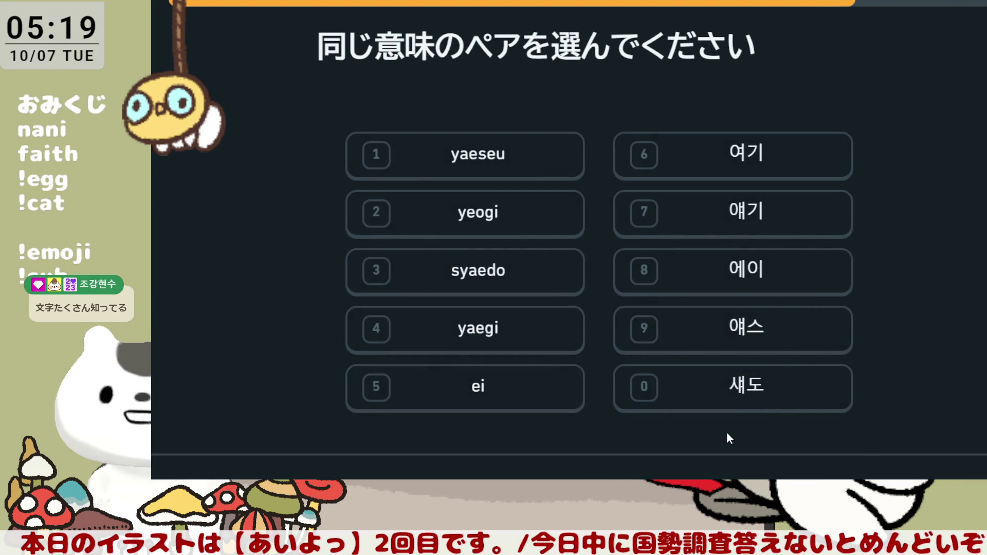
# - Pair 새도-syaedo, 에이-ei, 애스-yaeseu, 여기-yeogi and 애기-yaegi in the matching exercise
pyautogui.click(739, 405)
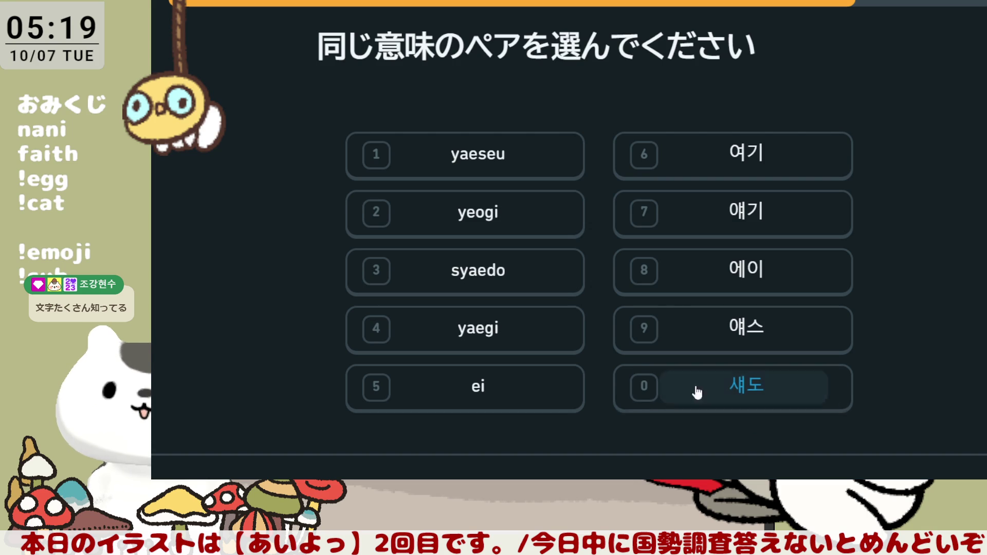
pyautogui.click(535, 279)
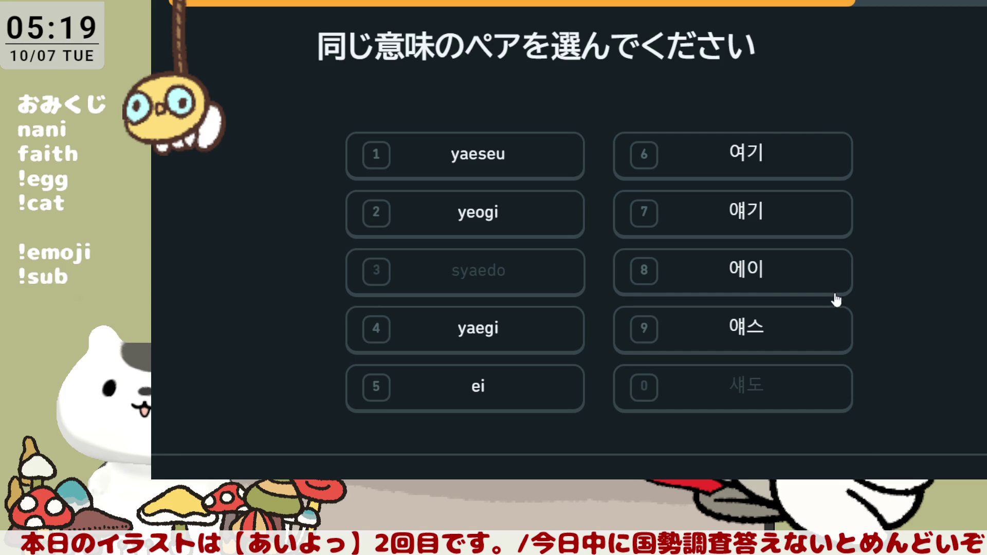
pyautogui.click(820, 280)
pyautogui.click(540, 387)
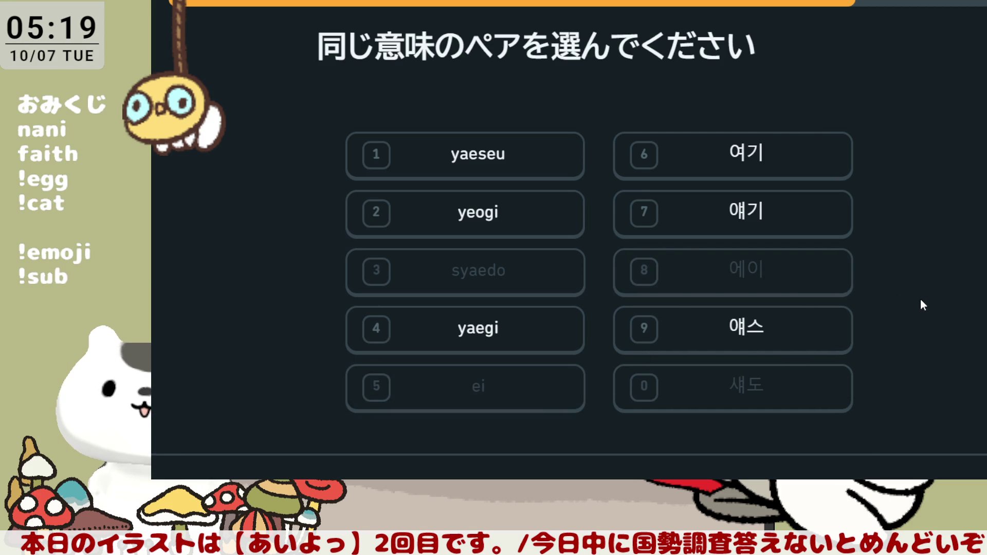
pyautogui.click(832, 348)
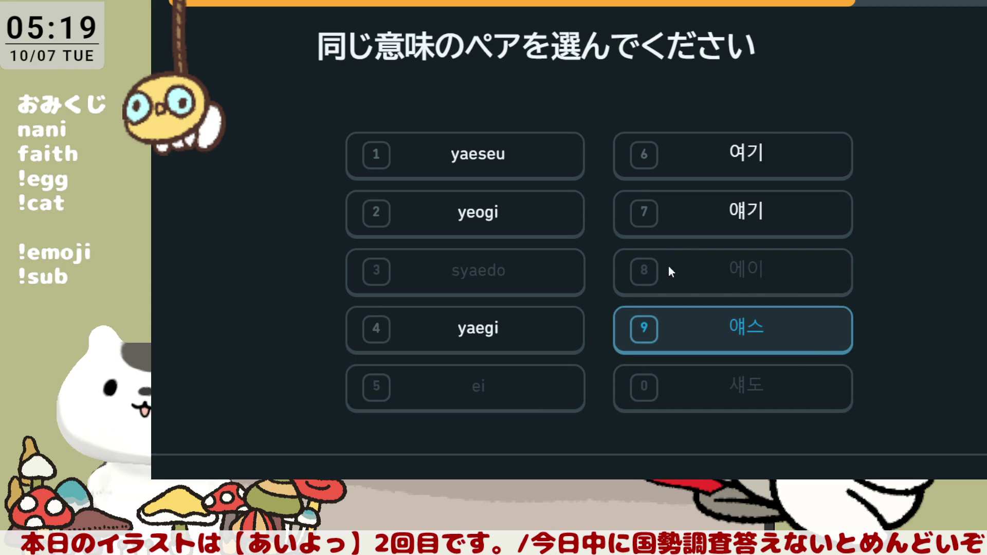
pyautogui.click(579, 155)
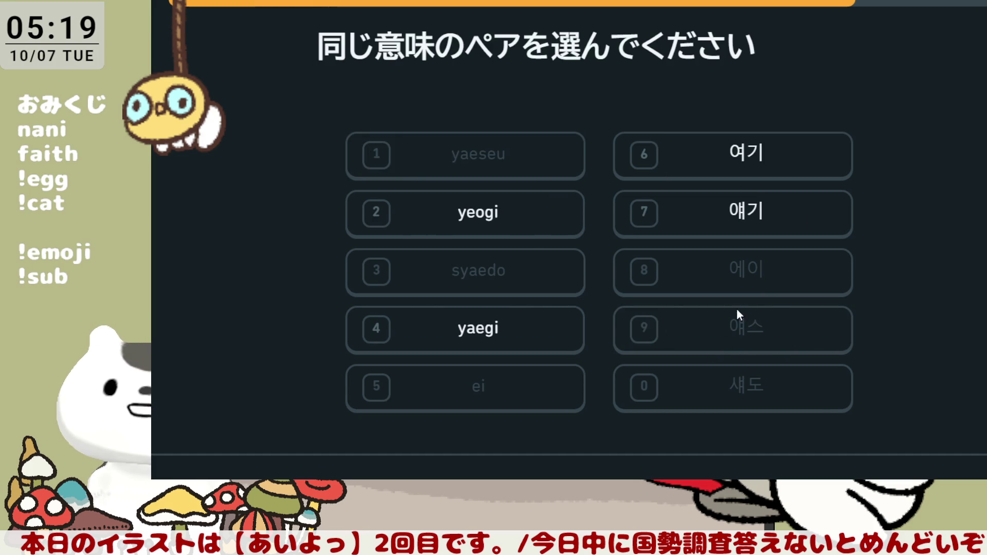
pyautogui.click(833, 174)
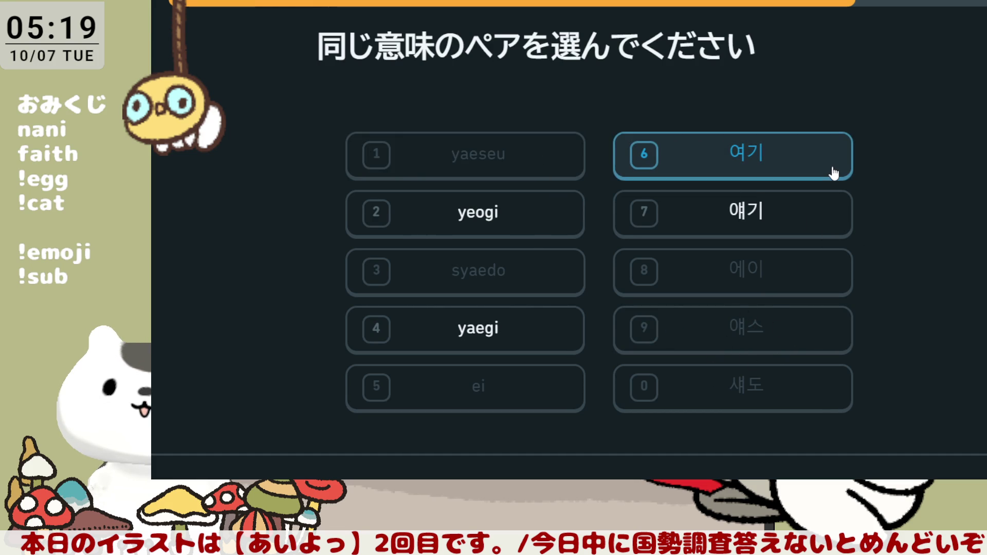
pyautogui.click(813, 234)
pyautogui.click(814, 177)
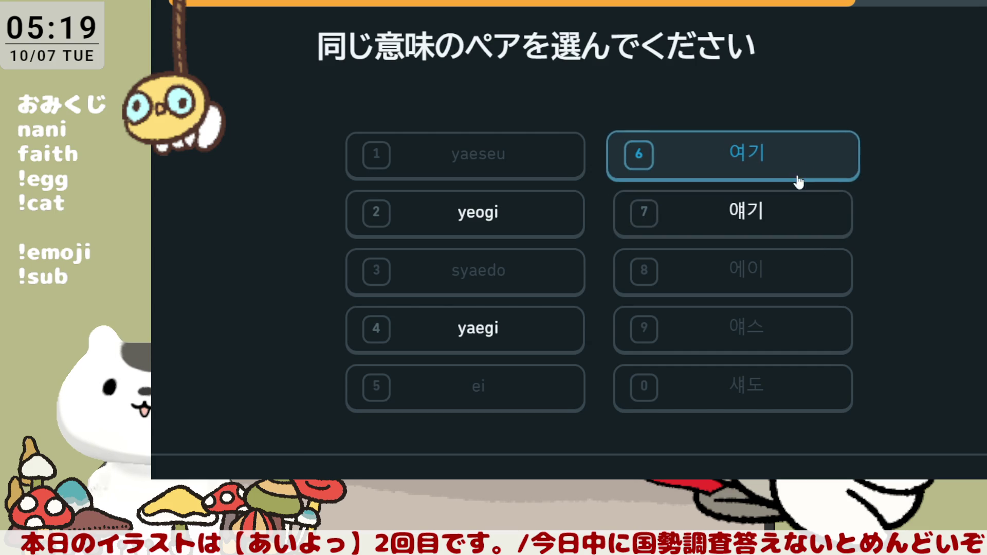
pyautogui.click(587, 214)
pyautogui.click(792, 226)
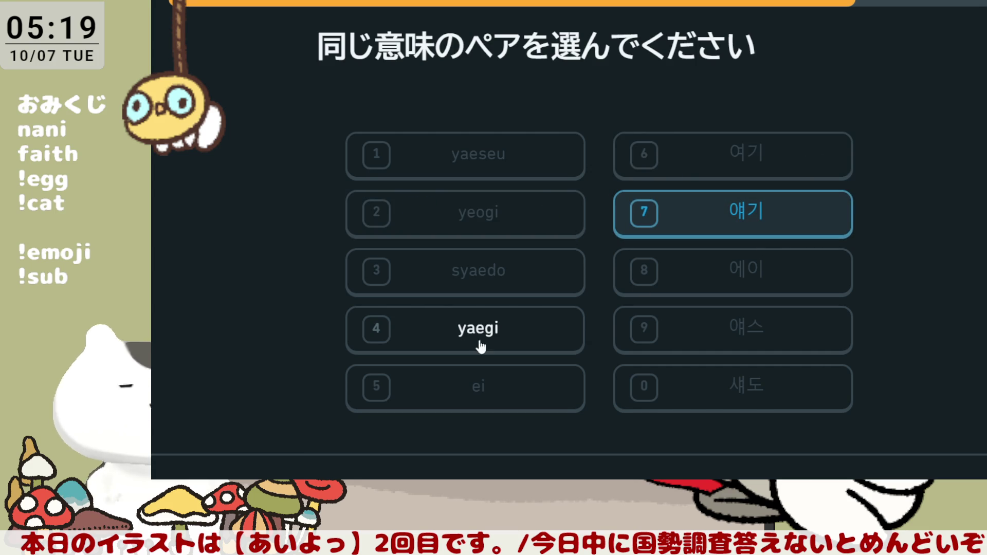
pyautogui.click(529, 341)
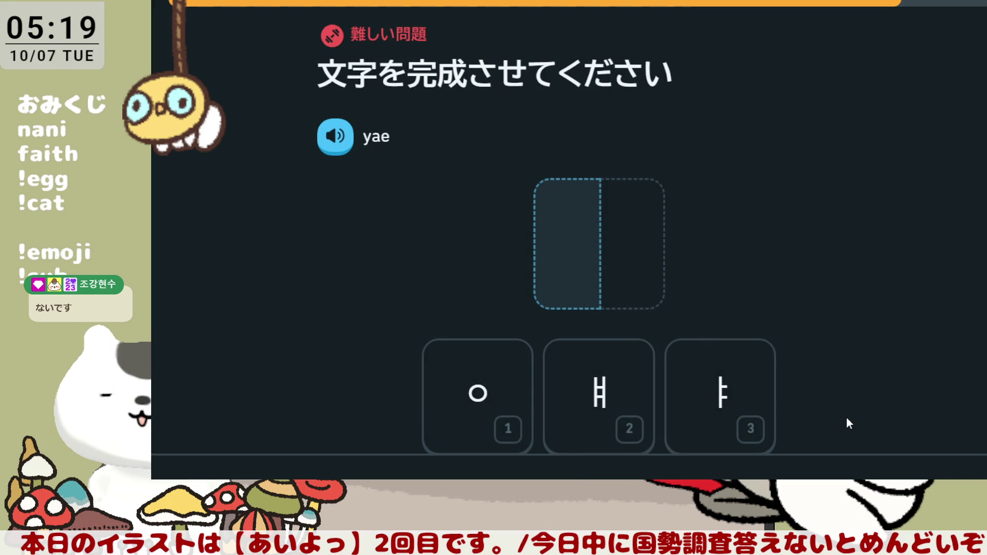
# - Build 얘 for yae from the ㅇ and ㅒ tiles
pyautogui.click(516, 422)
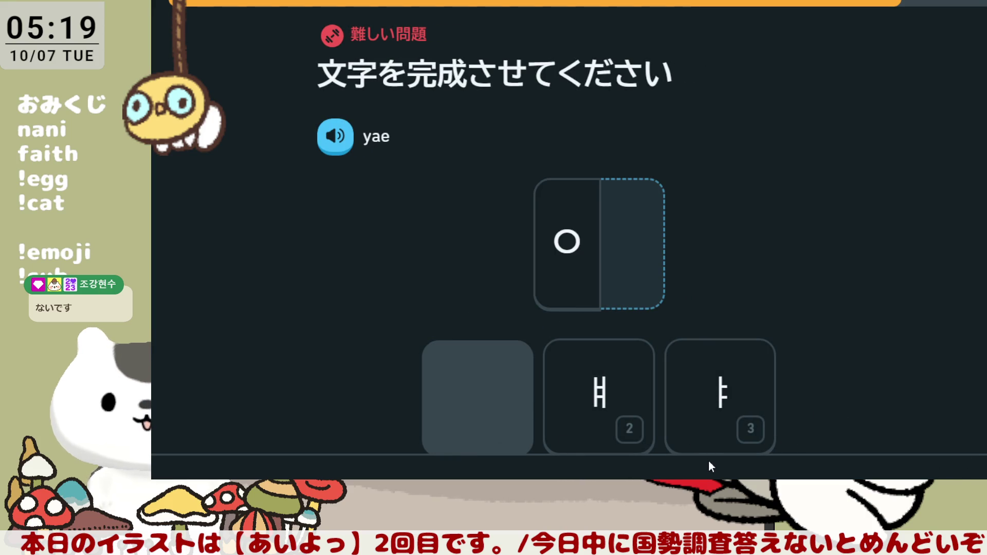
pyautogui.click(618, 414)
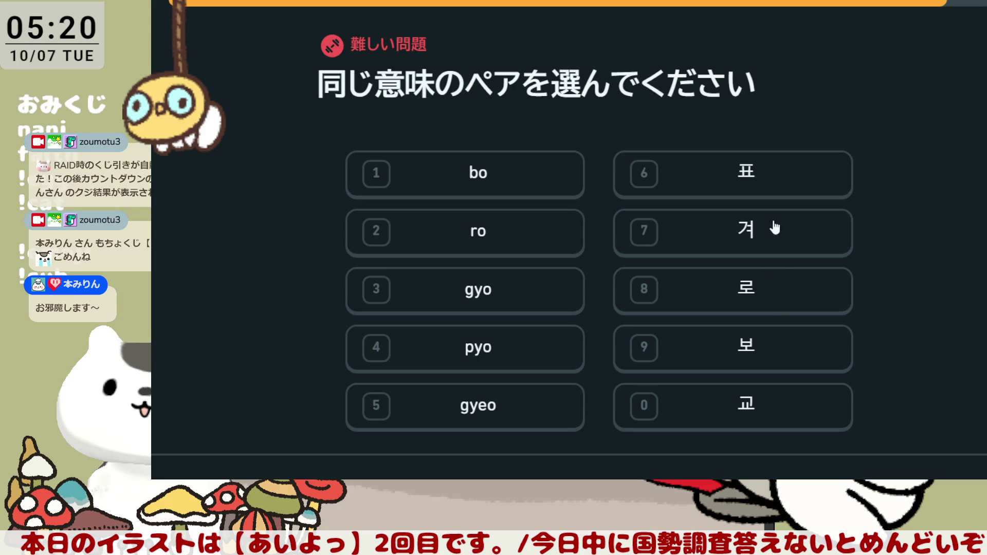
# - Pair 로-ro, 표-pyo, 보-bo, 겨-gyeo and 교-gyo, retrying 겨 after a wrong gyo match
pyautogui.click(788, 297)
pyautogui.click(522, 222)
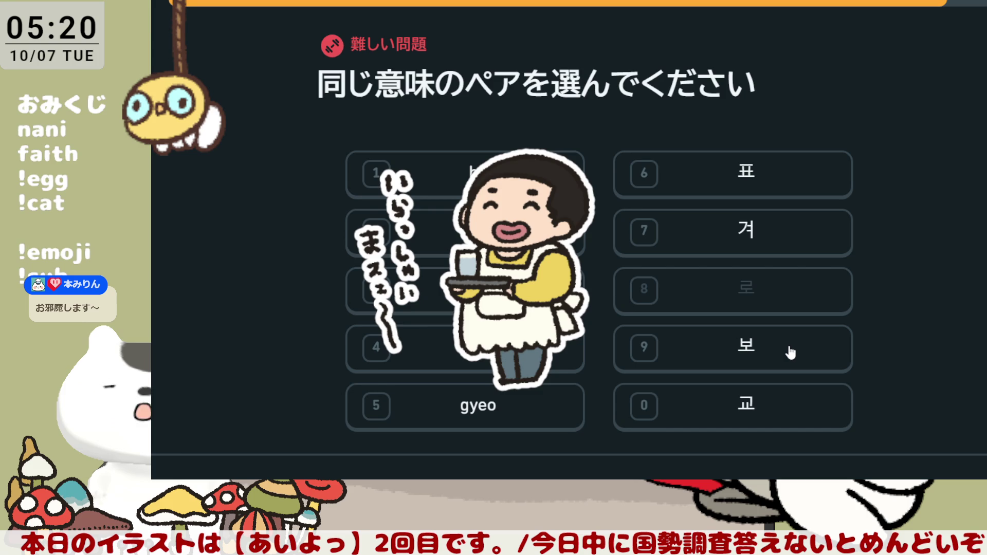
pyautogui.click(797, 176)
pyautogui.click(568, 343)
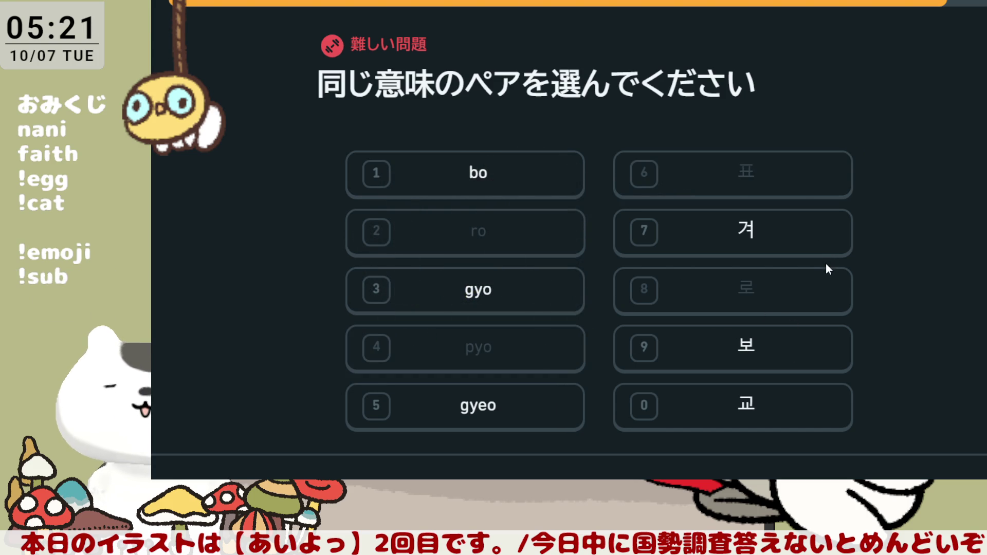
pyautogui.click(783, 362)
pyautogui.click(472, 174)
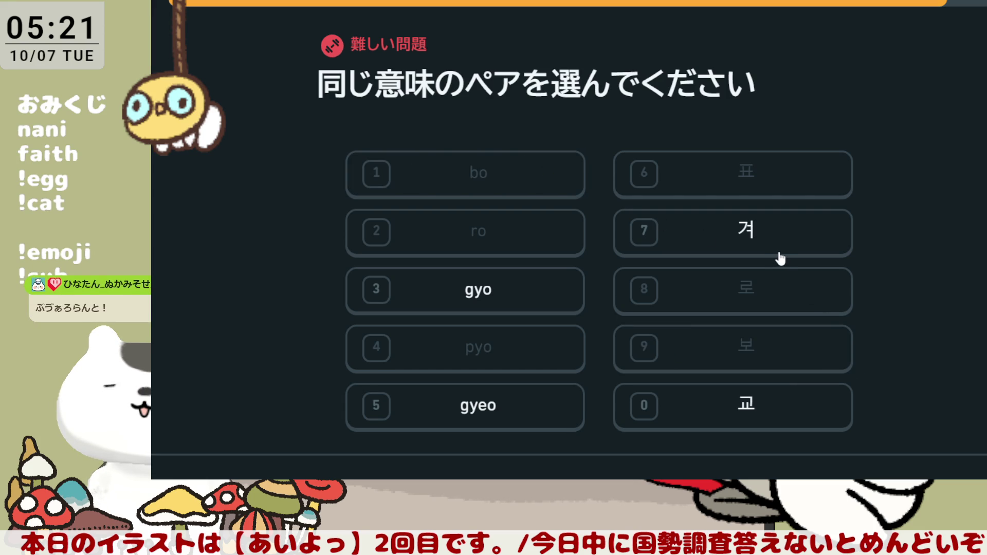
pyautogui.click(784, 236)
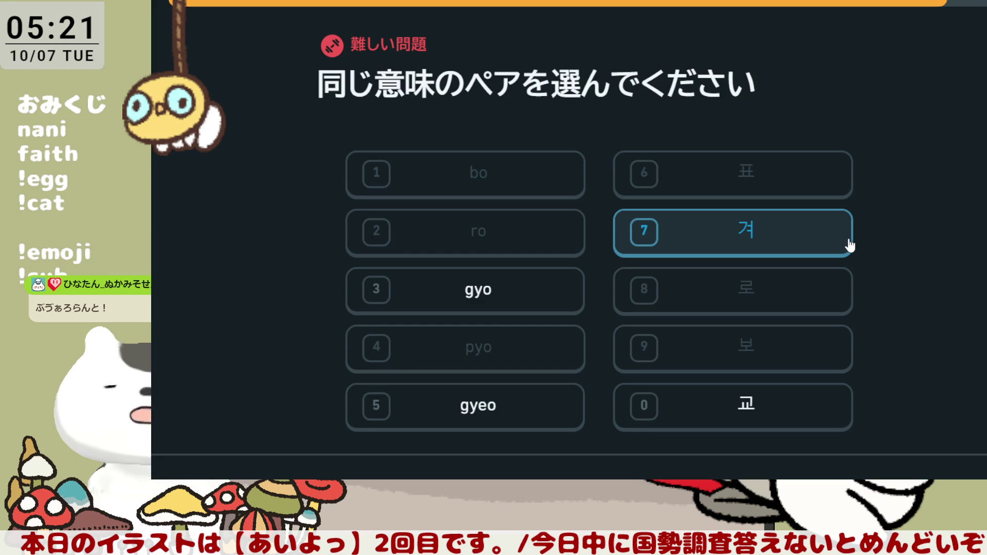
pyautogui.click(498, 289)
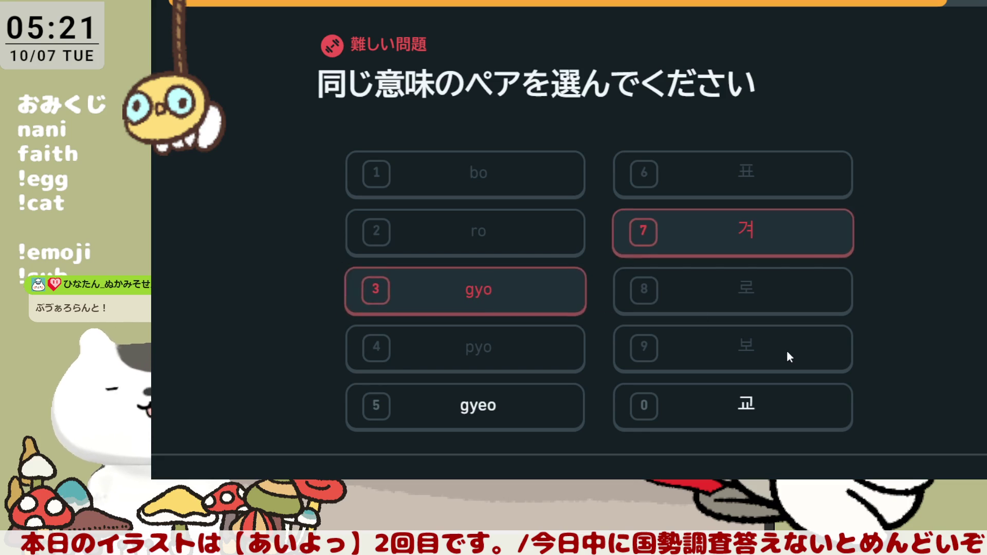
pyautogui.click(764, 233)
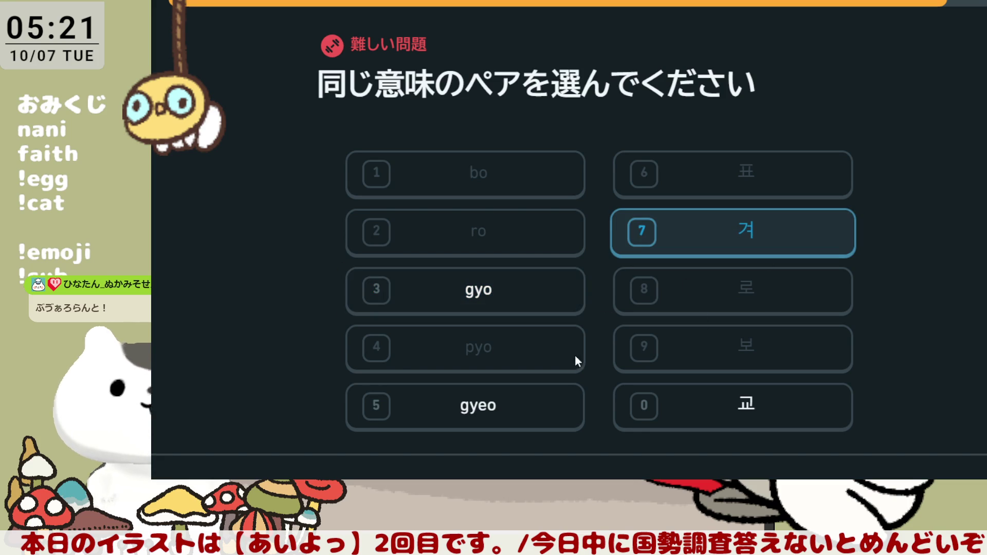
pyautogui.click(521, 418)
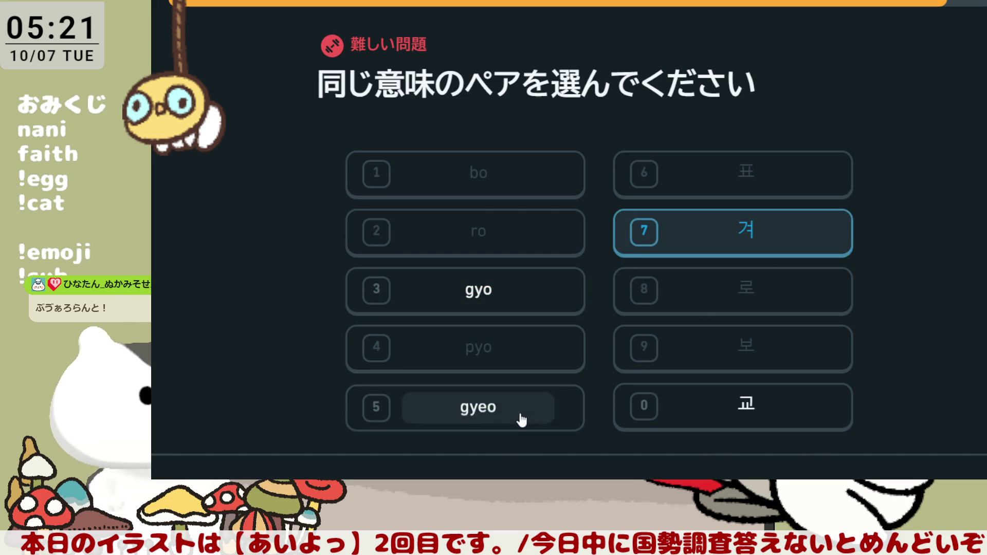
pyautogui.click(780, 407)
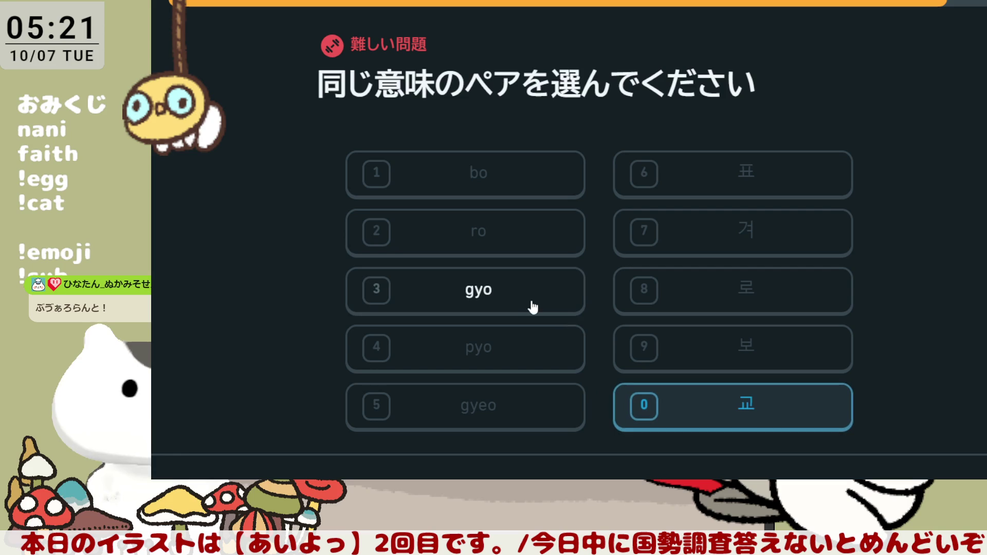
pyautogui.click(533, 308)
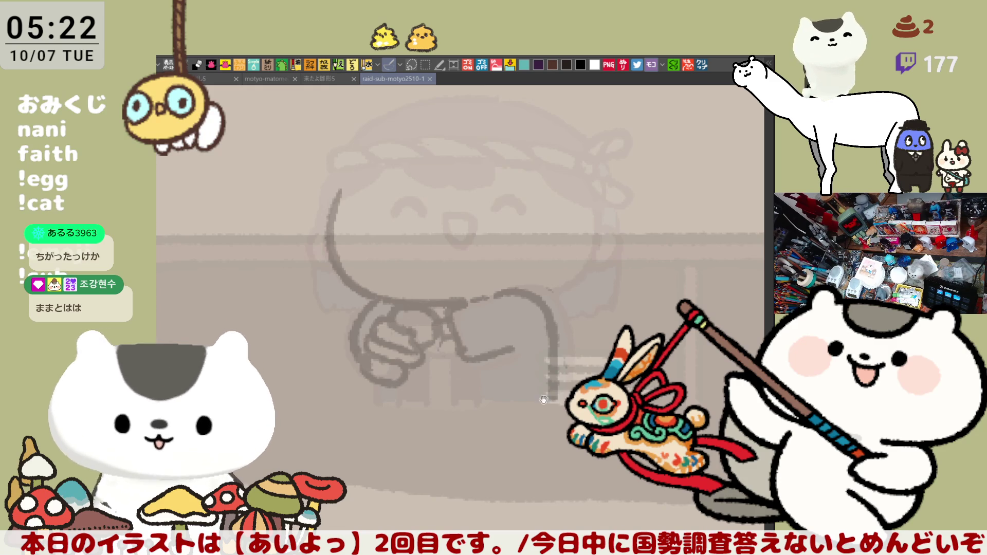
# - Draw two dark vertical leg lines beneath the headband character's body
pyautogui.moveTo(553, 411); pyautogui.dragTo(580, 430)
pyautogui.moveTo(404, 419)
pyautogui.mouseDown()
pyautogui.moveTo(404, 402)
pyautogui.moveTo(398, 420)
pyautogui.mouseUp()
pyautogui.hotkey('ctrl', 'z')
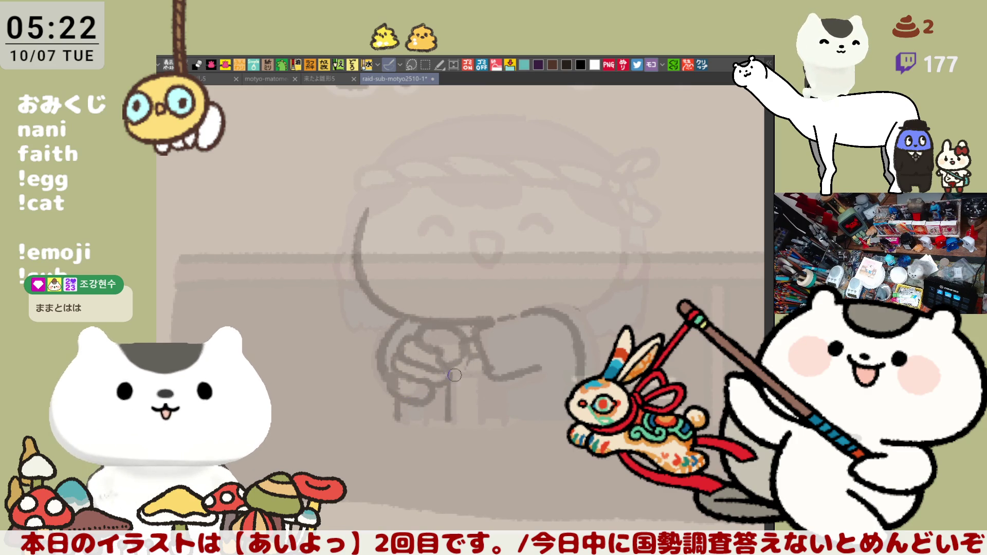
pyautogui.moveTo(455, 386)
pyautogui.mouseDown()
pyautogui.moveTo(455, 418)
pyautogui.moveTo(441, 419)
pyautogui.moveTo(452, 415)
pyautogui.mouseUp()
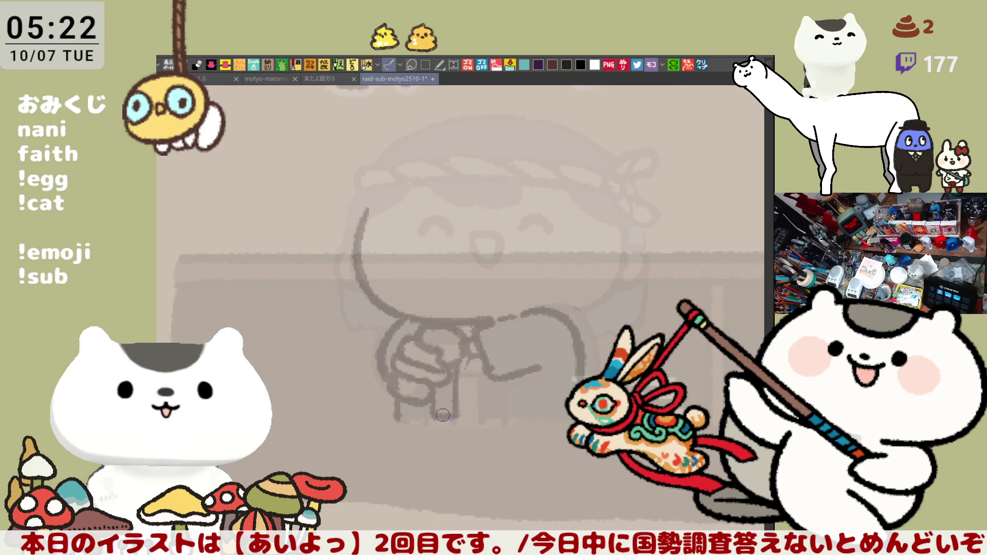
pyautogui.moveTo(481, 353)
pyautogui.mouseDown()
pyautogui.moveTo(481, 417)
pyautogui.moveTo(503, 416)
pyautogui.mouseUp()
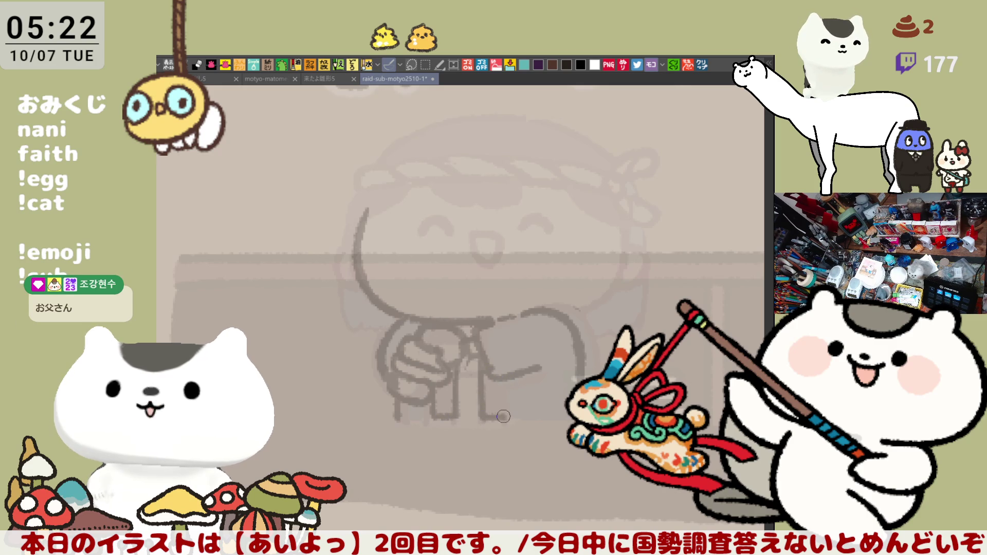
pyautogui.moveTo(506, 379); pyautogui.dragTo(504, 415)
pyautogui.moveTo(504, 380)
pyautogui.mouseDown()
pyautogui.moveTo(503, 414)
pyautogui.moveTo(488, 411)
pyautogui.mouseUp()
pyautogui.moveTo(447, 383); pyautogui.dragTo(447, 413)
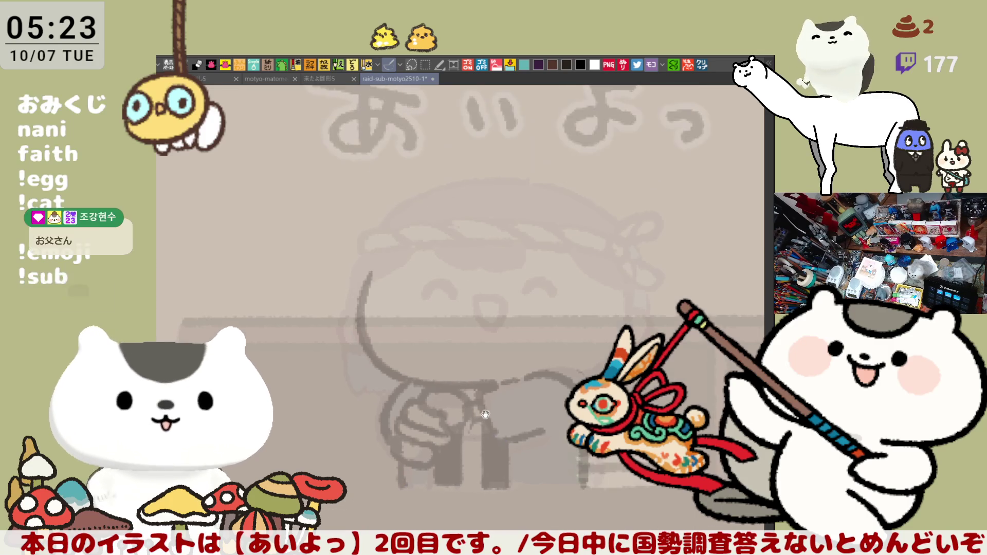
# - Draw the face's right outline, a cheek curve, the headband arch and the mouth line
pyautogui.scroll(3, 548, 370)
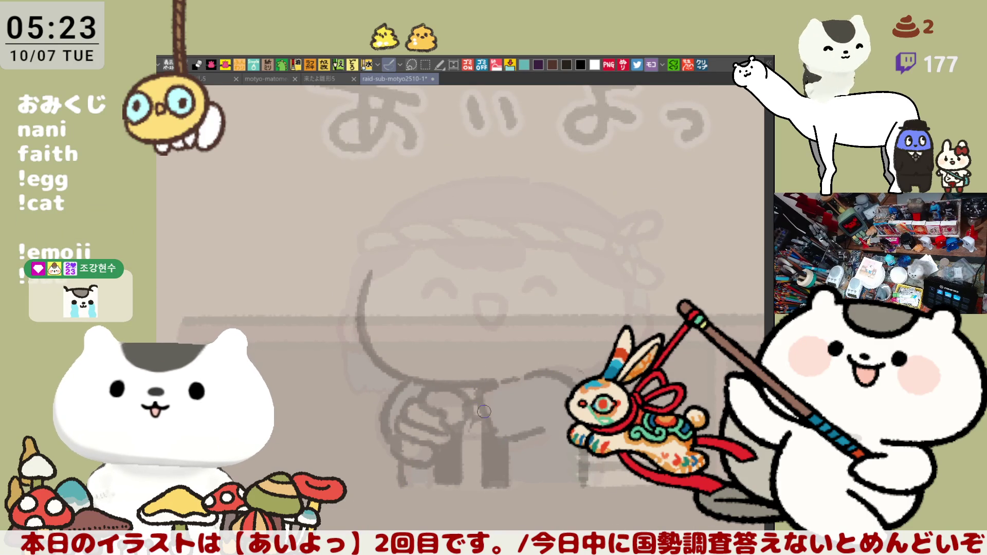
pyautogui.moveTo(587, 369)
pyautogui.mouseDown()
pyautogui.moveTo(604, 289)
pyautogui.moveTo(566, 380)
pyautogui.mouseUp()
pyautogui.hotkey('ctrl', 'z')
pyautogui.hotkey('ctrl', 'z')
pyautogui.moveTo(607, 281); pyautogui.dragTo(564, 381)
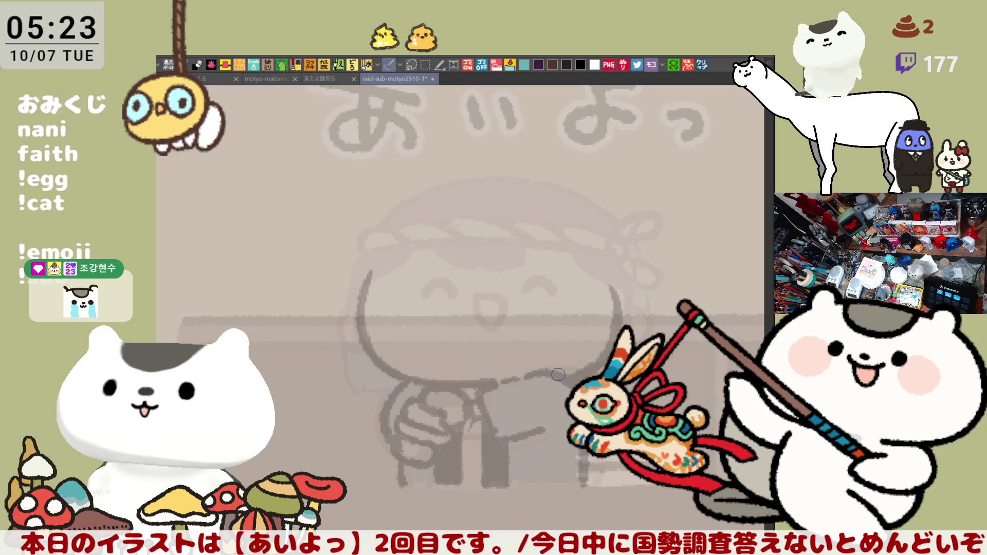
pyautogui.moveTo(406, 282); pyautogui.dragTo(452, 335)
pyautogui.moveTo(426, 270); pyautogui.dragTo(552, 267)
pyautogui.hotkey('ctrl', 'z')
pyautogui.moveTo(425, 270)
pyautogui.mouseDown()
pyautogui.moveTo(555, 271)
pyautogui.moveTo(567, 288)
pyautogui.moveTo(557, 335)
pyautogui.mouseUp()
pyautogui.hotkey('ctrl', 'z')
pyautogui.moveTo(571, 278); pyautogui.dragTo(559, 337)
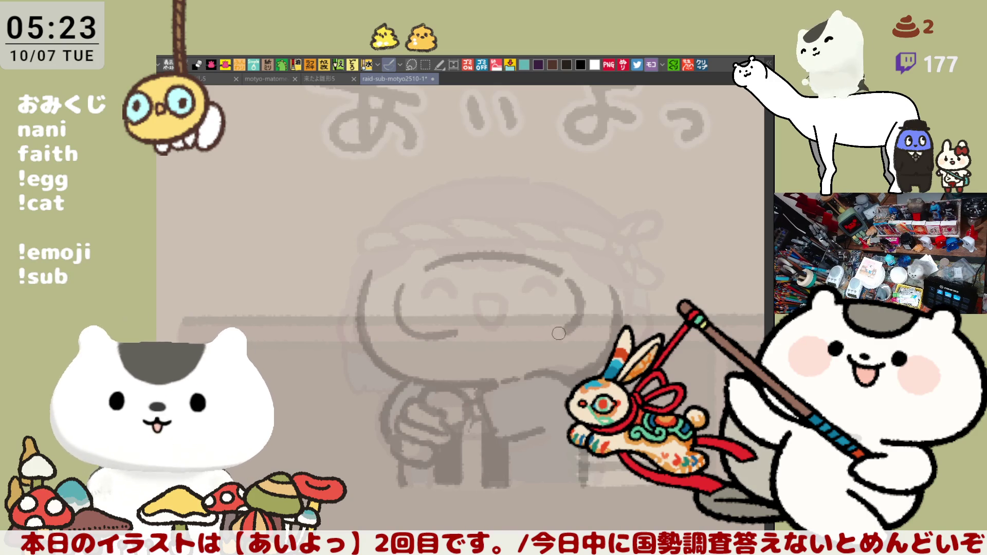
pyautogui.moveTo(460, 330); pyautogui.dragTo(545, 338)
# - Ink the face's upper-left curve, both closed eyes and the headband's top edge
pyautogui.moveTo(408, 284); pyautogui.dragTo(445, 259)
pyautogui.hotkey('ctrl', 'z')
pyautogui.moveTo(404, 285); pyautogui.dragTo(446, 257)
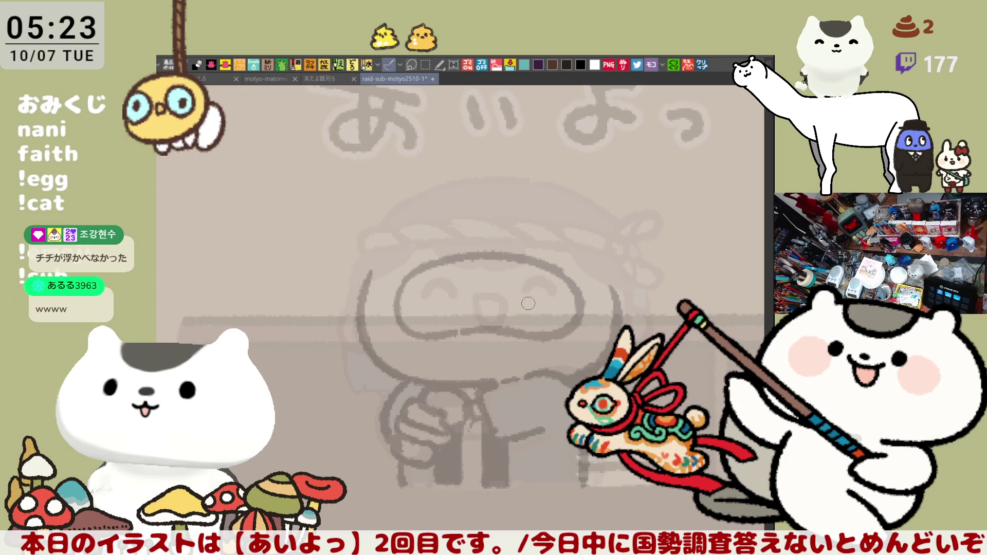
pyautogui.moveTo(418, 301)
pyautogui.mouseDown()
pyautogui.moveTo(434, 287)
pyautogui.moveTo(451, 295)
pyautogui.mouseUp()
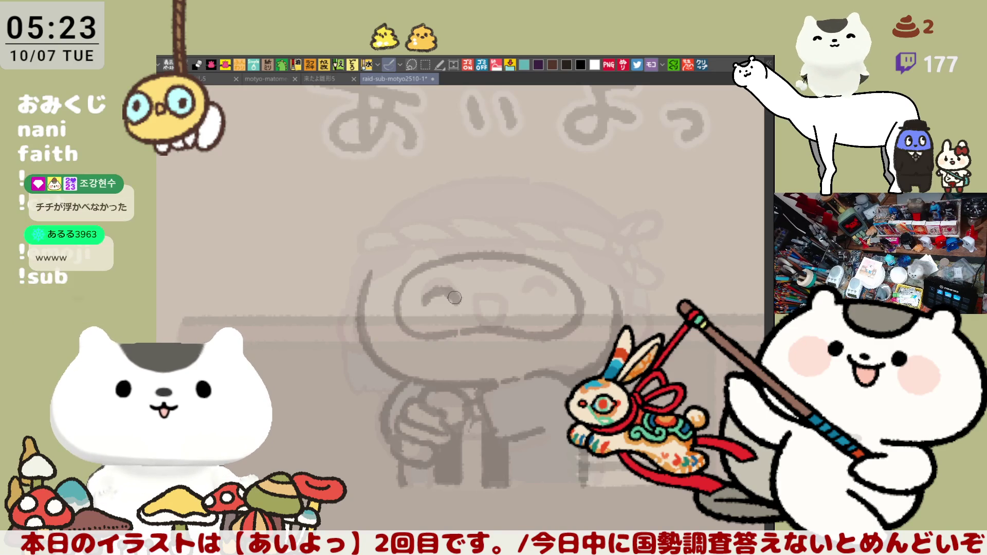
pyautogui.moveTo(422, 302); pyautogui.dragTo(450, 295)
pyautogui.moveTo(515, 302); pyautogui.dragTo(544, 297)
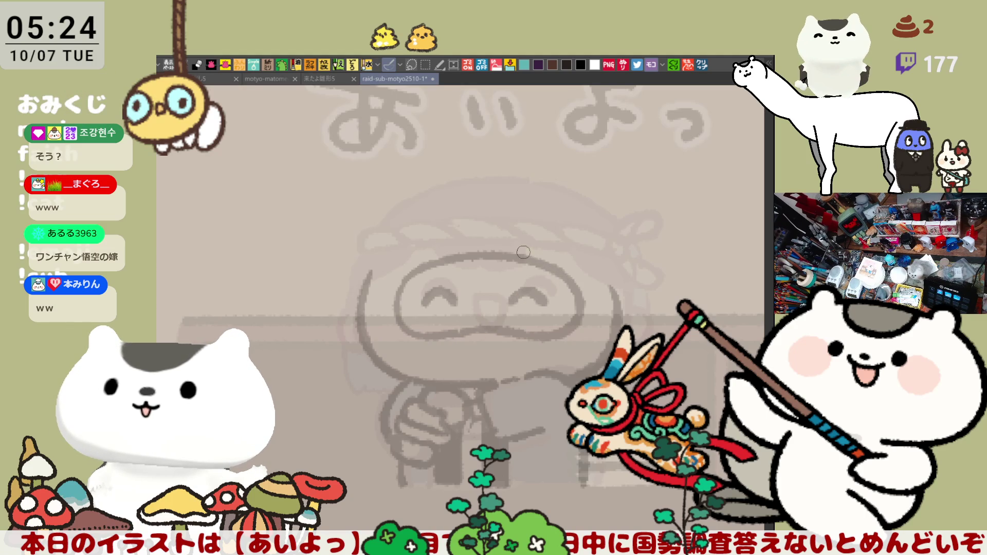
pyautogui.moveTo(436, 237)
pyautogui.mouseDown()
pyautogui.moveTo(545, 232)
pyautogui.moveTo(603, 290)
pyautogui.mouseUp()
pyautogui.moveTo(546, 235); pyautogui.dragTo(607, 277)
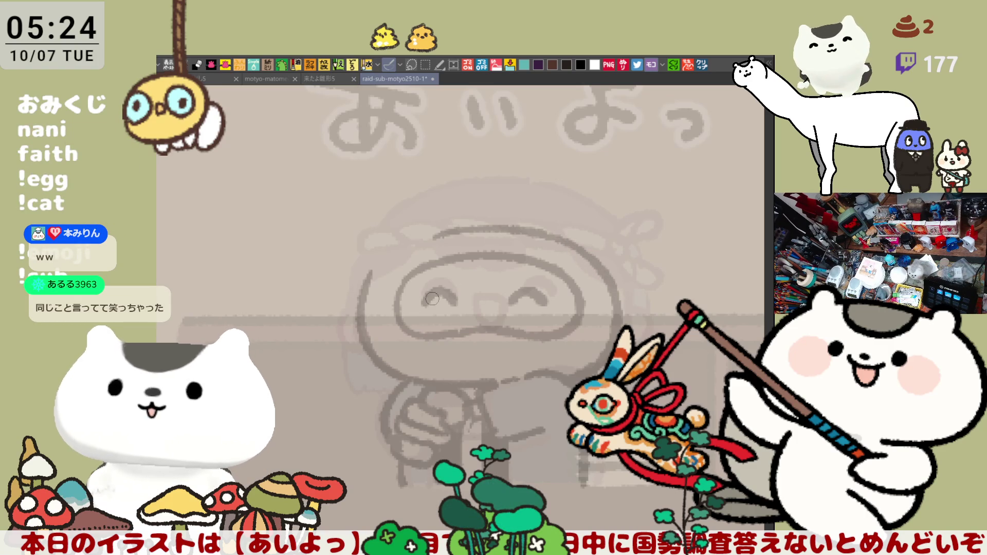
# - Ink a longer line below the mouth and a curve along the head's left side
pyautogui.moveTo(372, 314); pyautogui.dragTo(391, 305)
pyautogui.hotkey('ctrl', 'z')
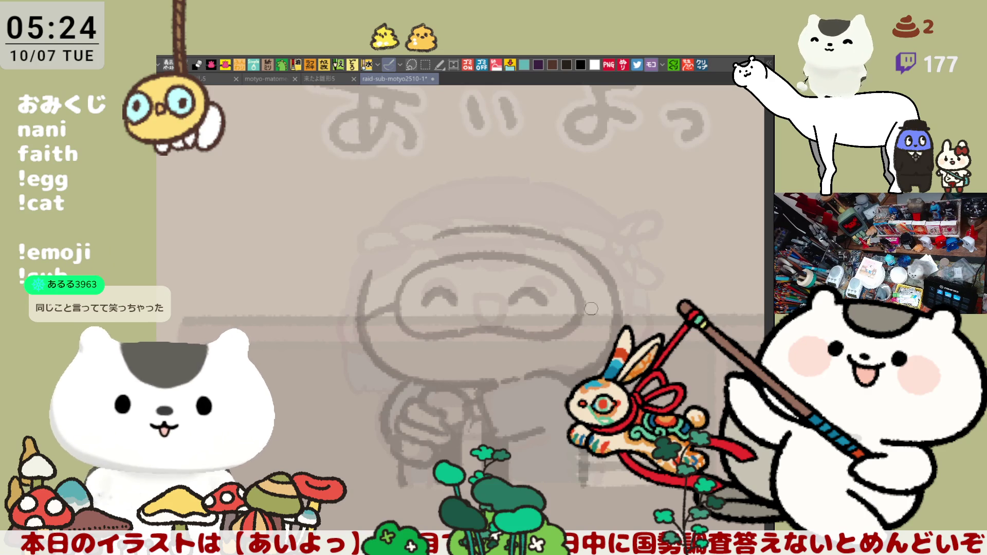
pyautogui.moveTo(486, 339); pyautogui.dragTo(486, 379)
pyautogui.hotkey('ctrl', 'z')
pyautogui.moveTo(485, 321); pyautogui.dragTo(485, 383)
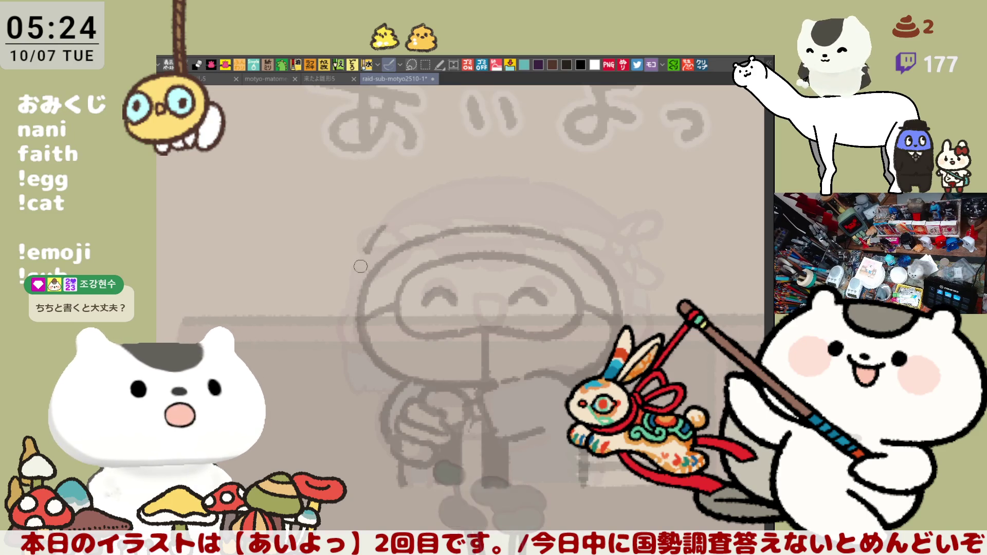
pyautogui.moveTo(373, 226); pyautogui.dragTo(355, 282)
# - Ink an arc over the top of the head that runs down its right side
pyautogui.hotkey('ctrl', 'z')
pyautogui.moveTo(383, 227); pyautogui.dragTo(484, 192)
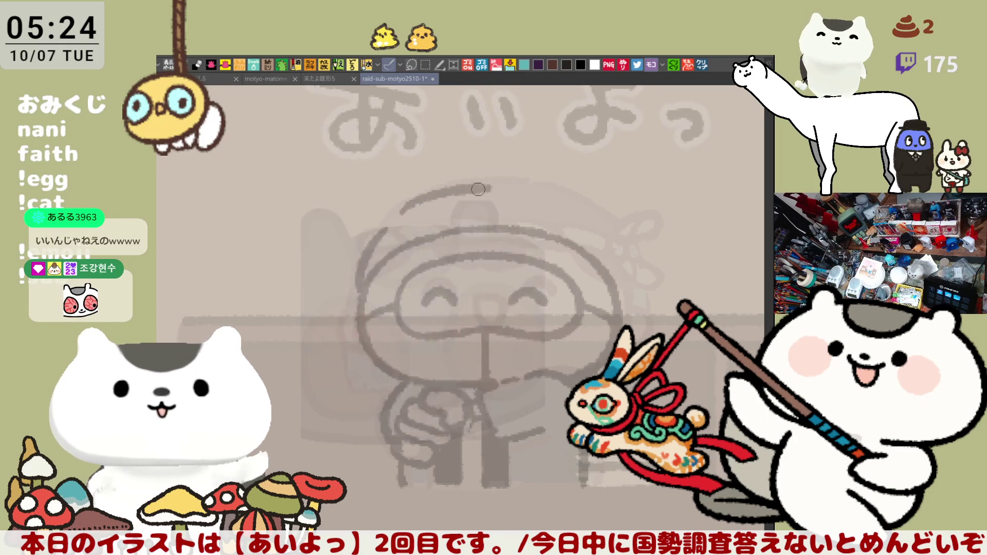
pyautogui.moveTo(399, 211)
pyautogui.mouseDown()
pyautogui.moveTo(425, 196)
pyautogui.moveTo(513, 181)
pyautogui.mouseUp()
pyautogui.hotkey('ctrl', 'z')
pyautogui.hotkey('ctrl', 'z')
pyautogui.moveTo(400, 216)
pyautogui.mouseDown()
pyautogui.moveTo(414, 201)
pyautogui.moveTo(532, 181)
pyautogui.moveTo(612, 220)
pyautogui.moveTo(655, 293)
pyautogui.mouseUp()
pyautogui.hotkey('ctrl', 'z')
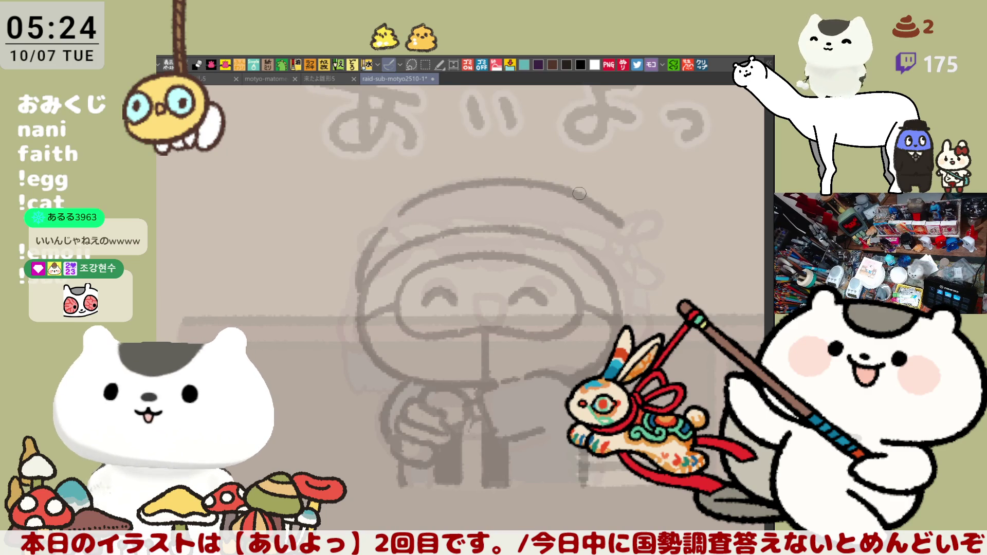
pyautogui.moveTo(628, 240); pyautogui.dragTo(633, 278)
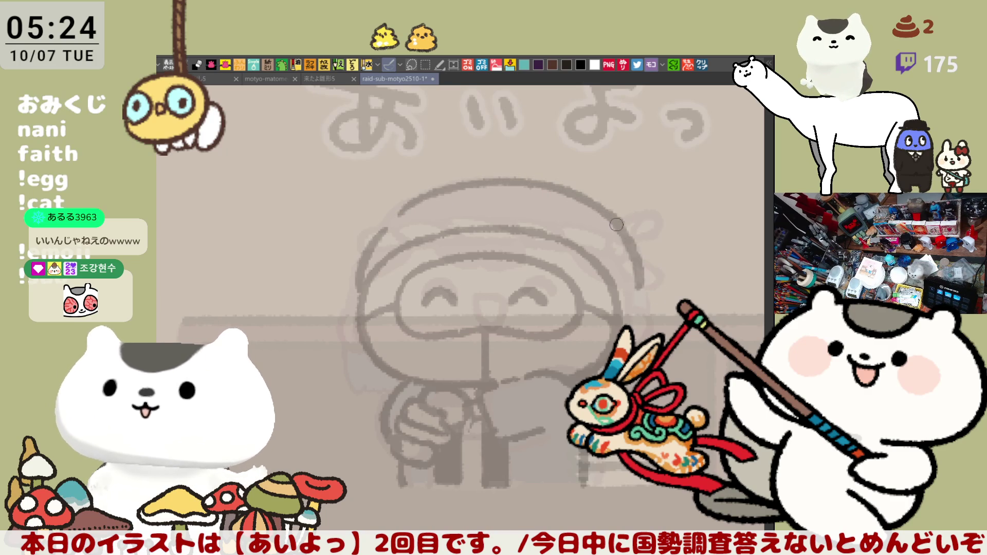
pyautogui.hotkey('ctrl', 'z')
pyautogui.moveTo(617, 220); pyautogui.dragTo(633, 303)
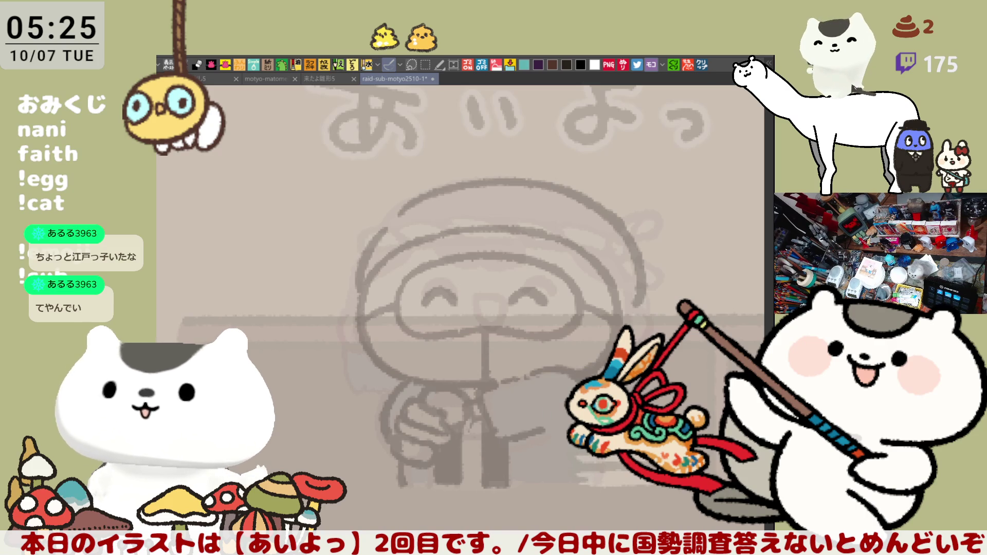
# - Add faint lines along the figure's bottom, then mirror the canvas view to check shapes
pyautogui.hotkey('ctrl', 'z')
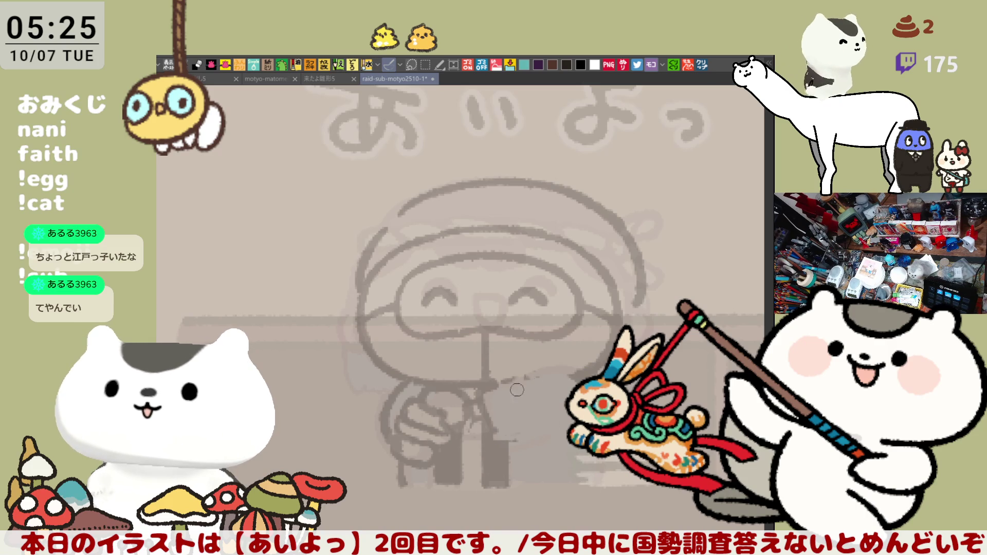
pyautogui.moveTo(501, 437); pyautogui.dragTo(538, 436)
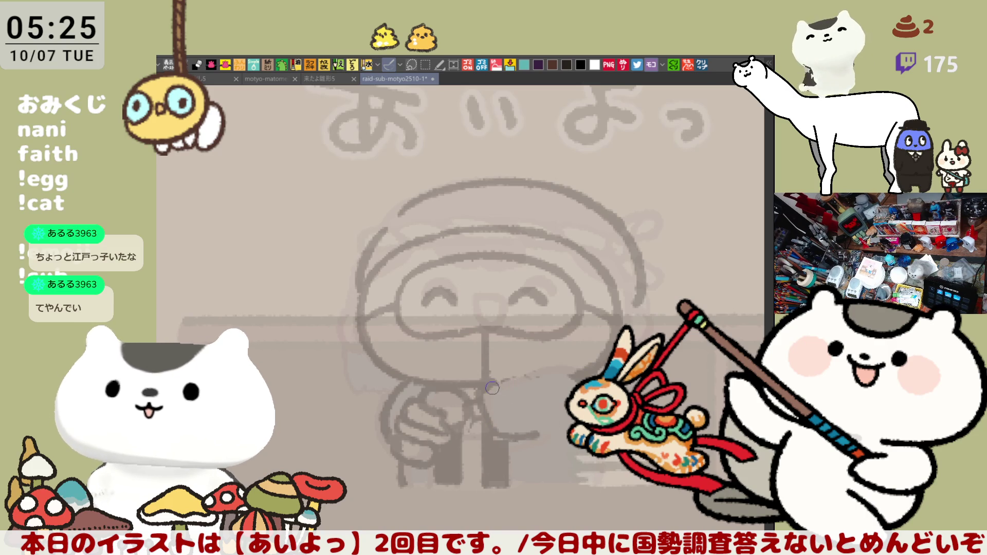
pyautogui.moveTo(535, 382); pyautogui.dragTo(569, 394)
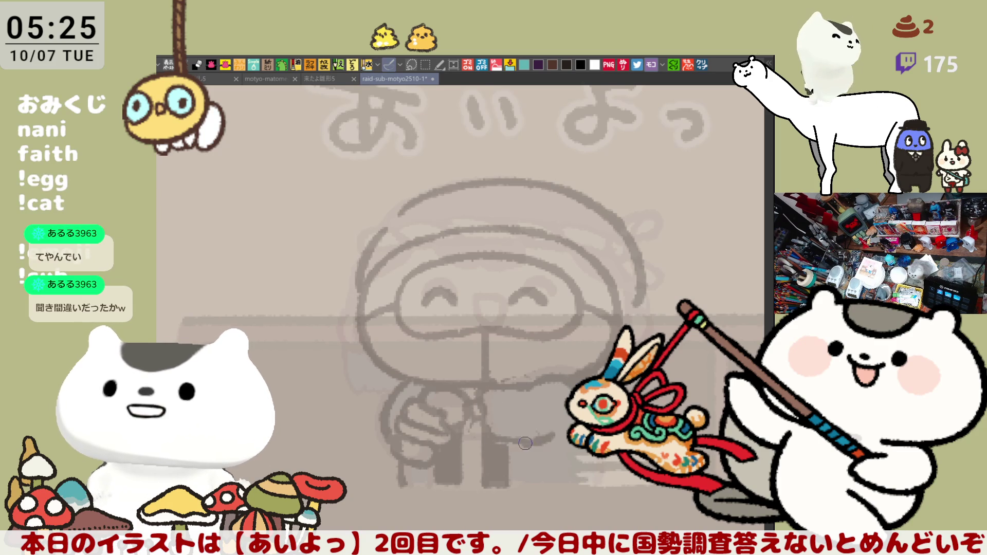
pyautogui.moveTo(533, 435); pyautogui.dragTo(555, 430)
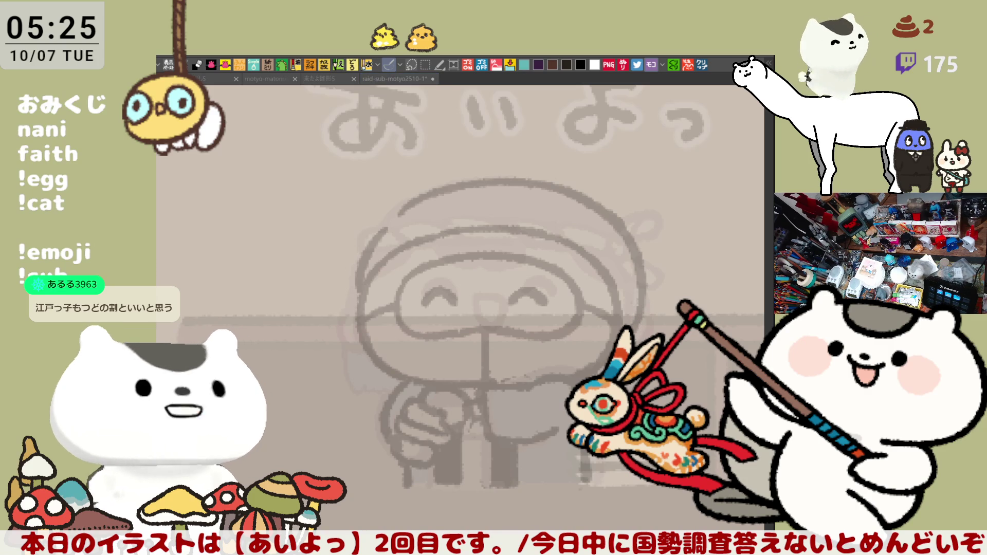
pyautogui.press('h')
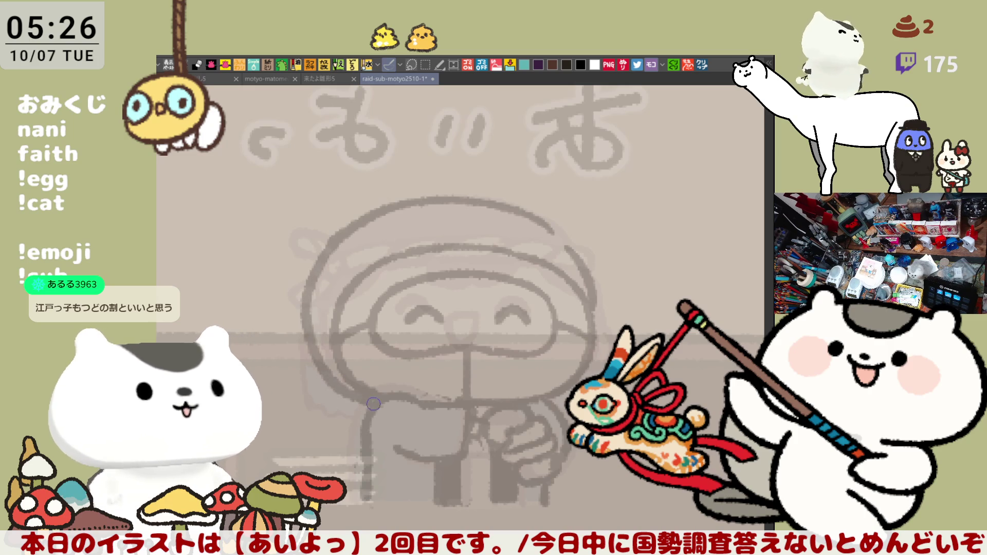
# - Ink the head's left outline down to the chin, then unflip the canvas view
pyautogui.moveTo(309, 296); pyautogui.dragTo(354, 391)
pyautogui.hotkey('ctrl', 'z')
pyautogui.moveTo(308, 267); pyautogui.dragTo(336, 371)
pyautogui.hotkey('ctrl', 'z')
pyautogui.moveTo(321, 260)
pyautogui.mouseDown()
pyautogui.moveTo(314, 350)
pyautogui.moveTo(353, 381)
pyautogui.mouseUp()
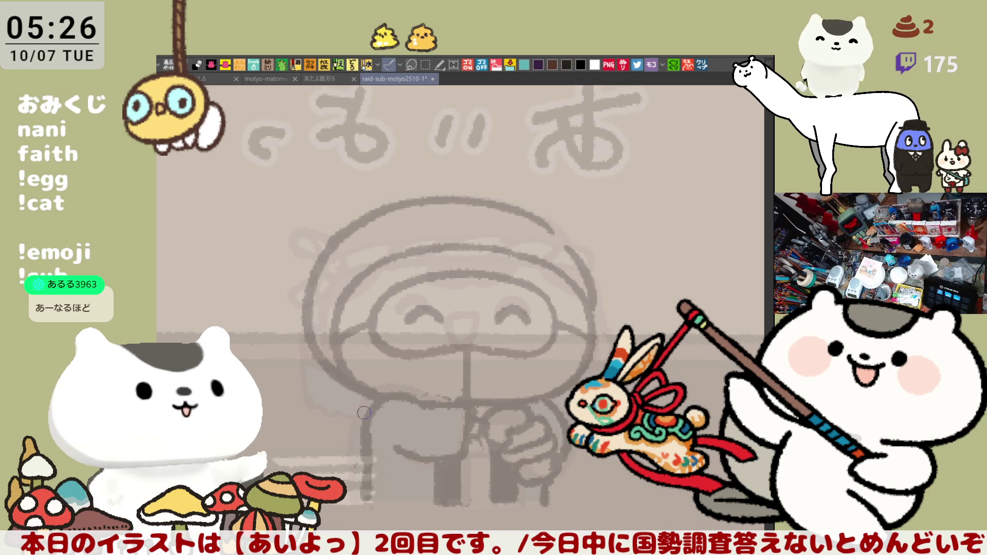
pyautogui.press('h')
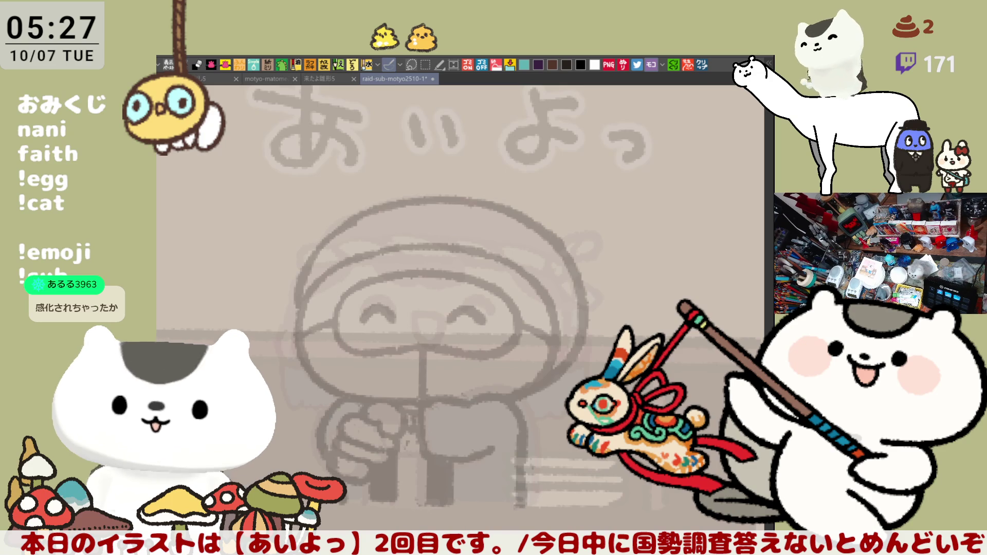
# - Try out an orange line along the headband, reworking its left end
pyautogui.scroll(-2, 621, 356)
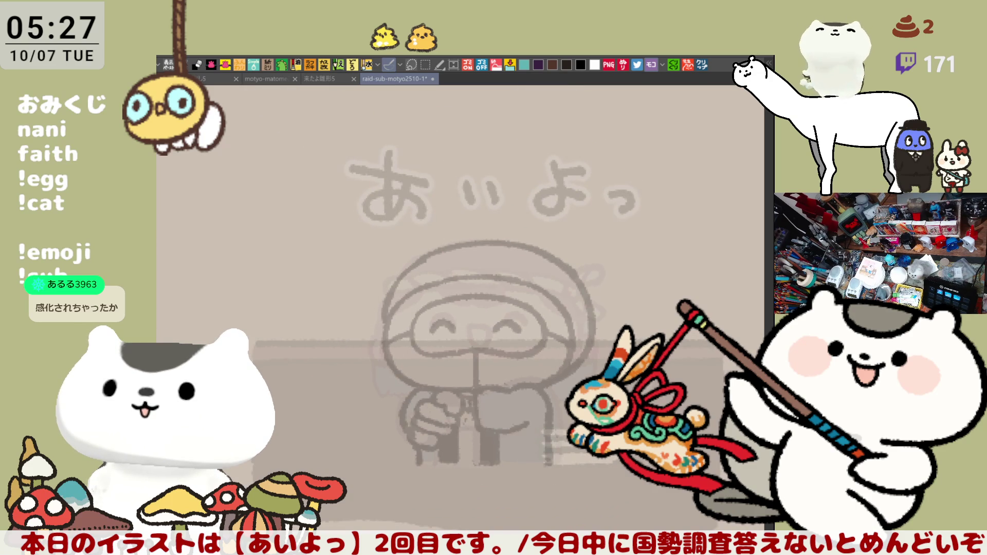
pyautogui.scroll(2, 629, 344)
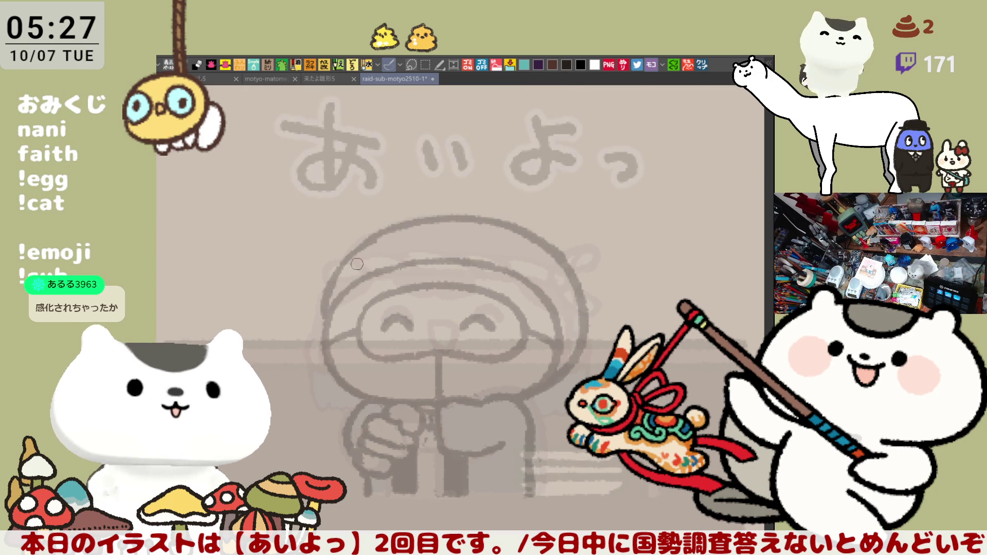
pyautogui.moveTo(336, 273); pyautogui.dragTo(537, 263)
pyautogui.moveTo(336, 270); pyautogui.dragTo(364, 247)
pyautogui.hotkey('ctrl', 'z')
pyautogui.hotkey('ctrl', 'z')
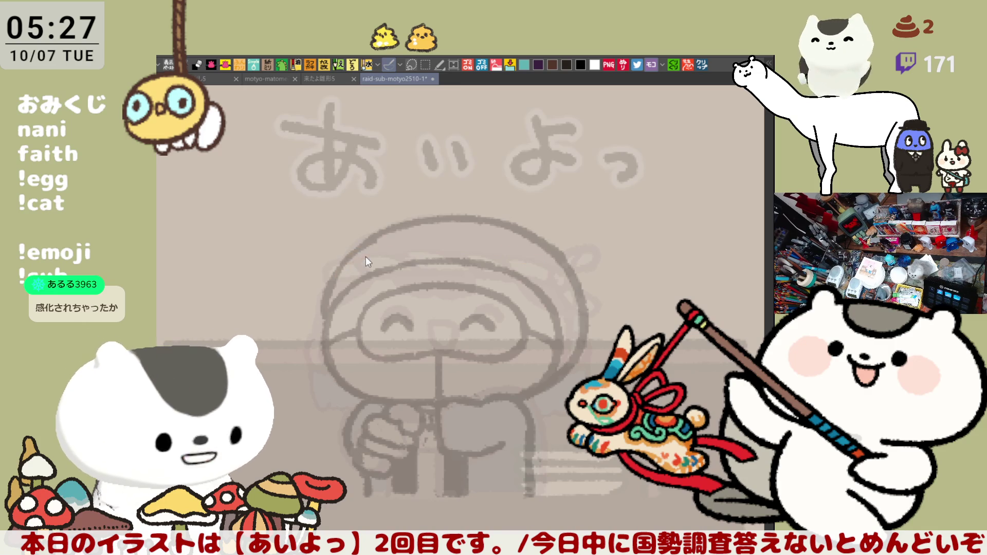
pyautogui.moveTo(340, 272)
pyautogui.mouseDown()
pyautogui.moveTo(393, 254)
pyautogui.moveTo(390, 240)
pyautogui.moveTo(354, 257)
pyautogui.moveTo(417, 250)
pyautogui.moveTo(407, 237)
pyautogui.moveTo(434, 255)
pyautogui.mouseUp()
pyautogui.hotkey('ctrl', 'z')
pyautogui.hotkey('ctrl', 'z')
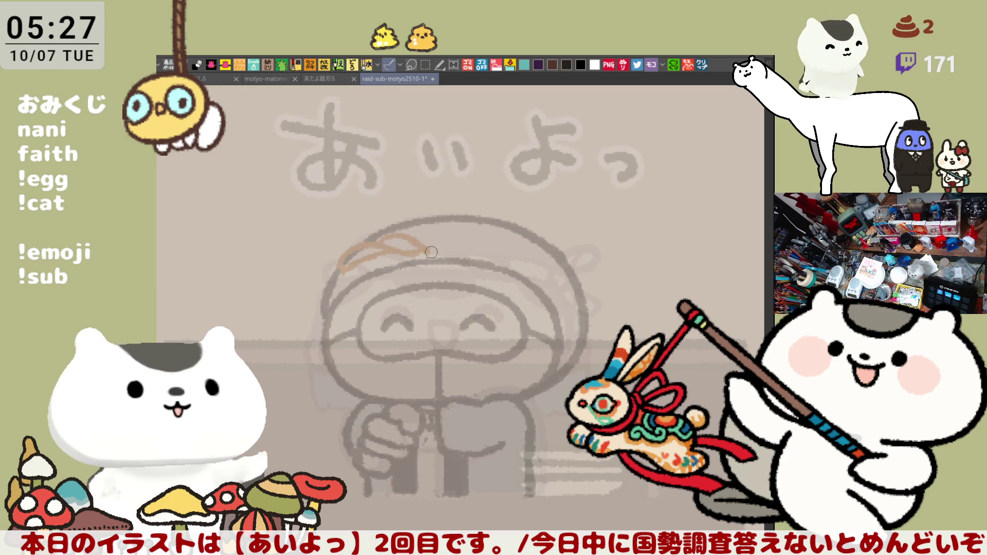
# - Draw orange rope twists across the headband, ending in a small curl at the knot
pyautogui.moveTo(364, 263)
pyautogui.mouseDown()
pyautogui.moveTo(455, 249)
pyautogui.moveTo(414, 242)
pyautogui.moveTo(462, 247)
pyautogui.moveTo(417, 239)
pyautogui.moveTo(506, 252)
pyautogui.moveTo(457, 236)
pyautogui.moveTo(532, 256)
pyautogui.mouseUp()
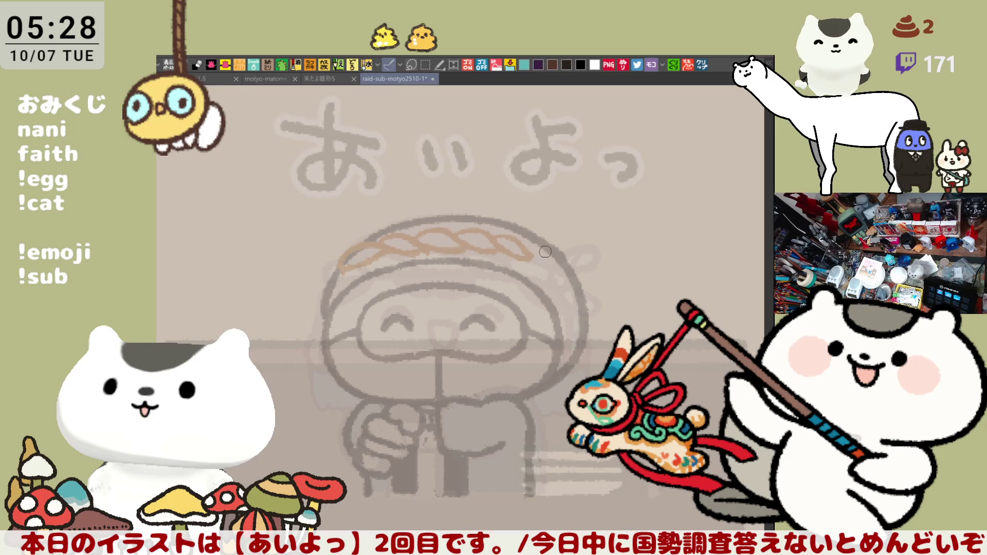
pyautogui.moveTo(531, 239); pyautogui.dragTo(549, 252)
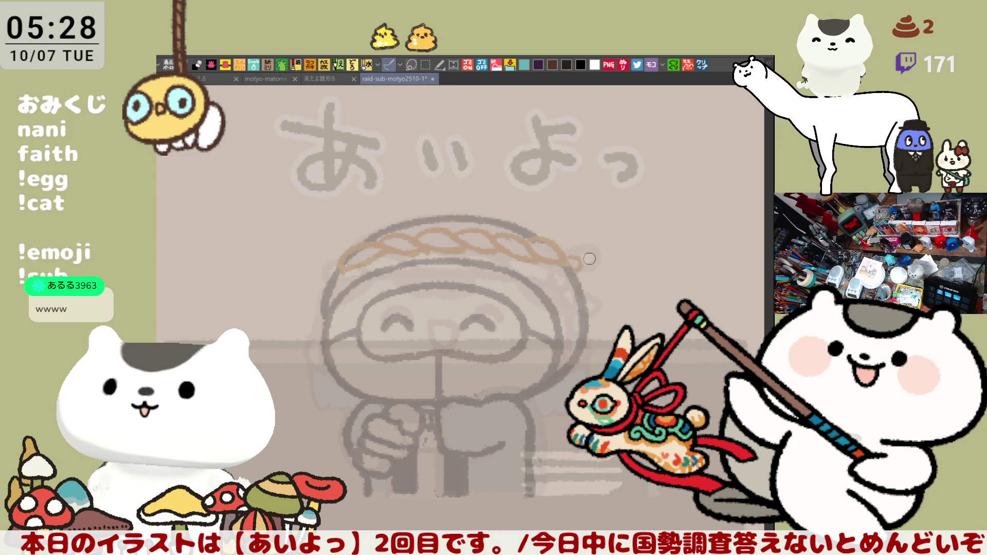
pyautogui.moveTo(580, 270)
pyautogui.mouseDown()
pyautogui.moveTo(578, 251)
pyautogui.moveTo(590, 263)
pyautogui.moveTo(569, 254)
pyautogui.moveTo(591, 272)
pyautogui.moveTo(578, 282)
pyautogui.mouseUp()
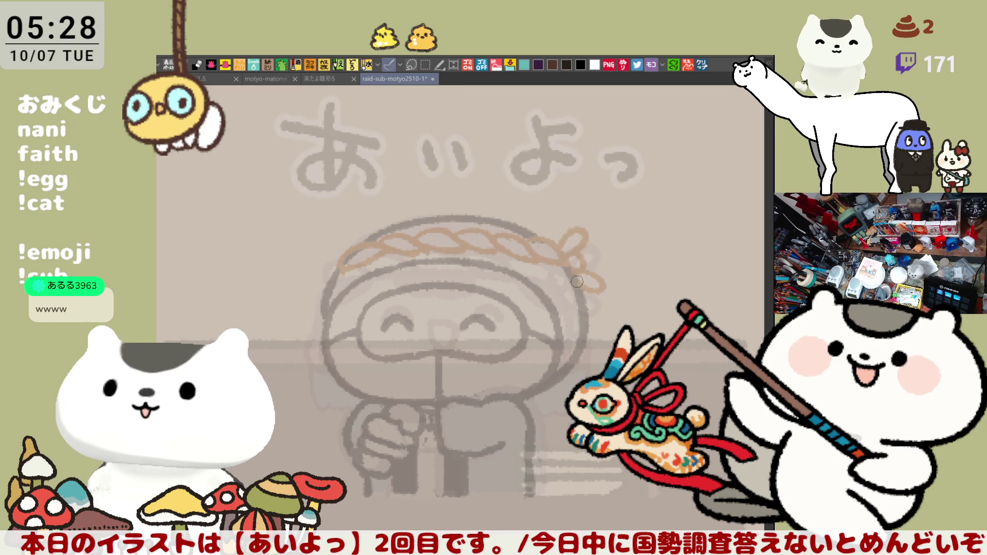
pyautogui.moveTo(562, 400); pyautogui.dragTo(579, 374)
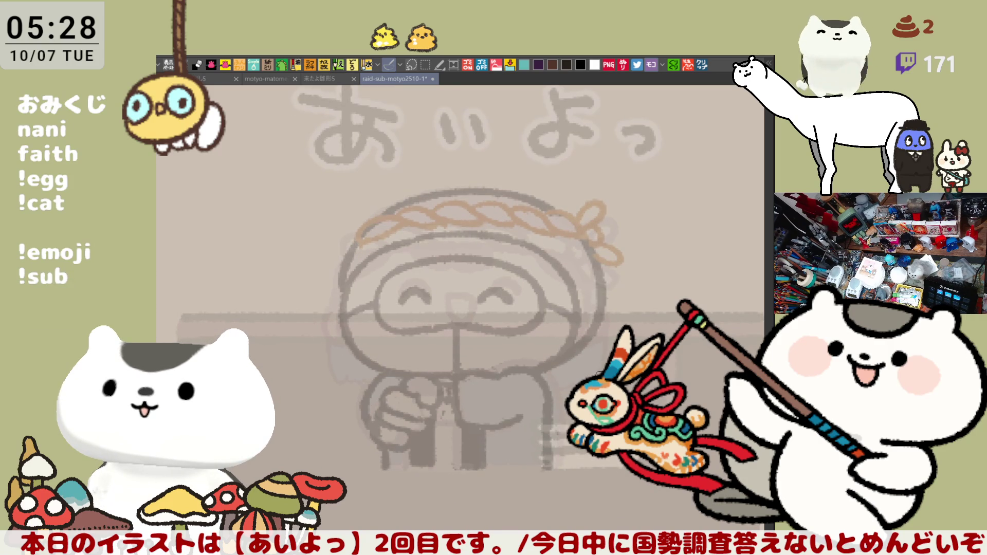
pyautogui.moveTo(435, 457); pyautogui.dragTo(458, 460)
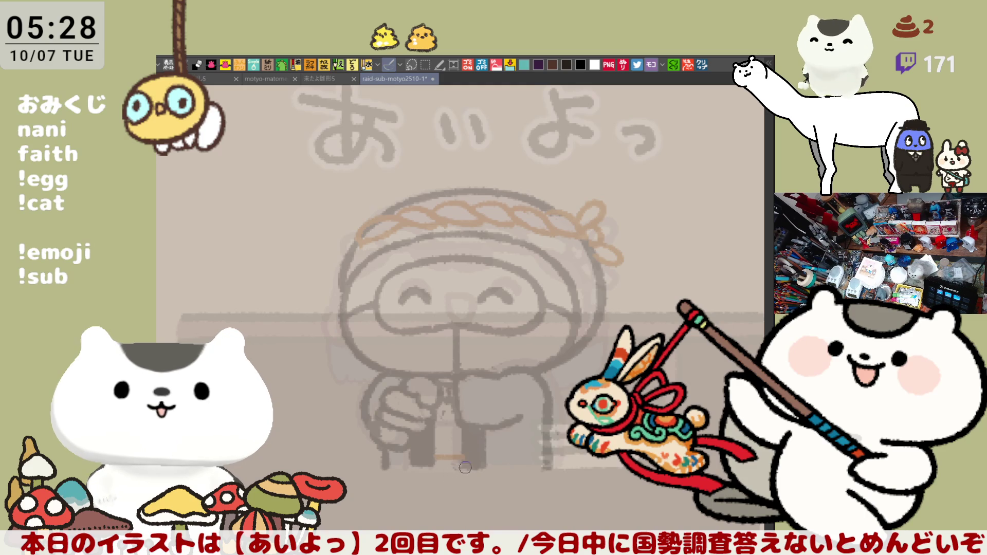
# - Select the あいよっ illustration, scale it down slightly, nudge it up-left and confirm
pyautogui.hotkey('ctrl', '-')
pyautogui.hotkey('ctrl', '-')
pyautogui.scroll(-1, 528, 440)
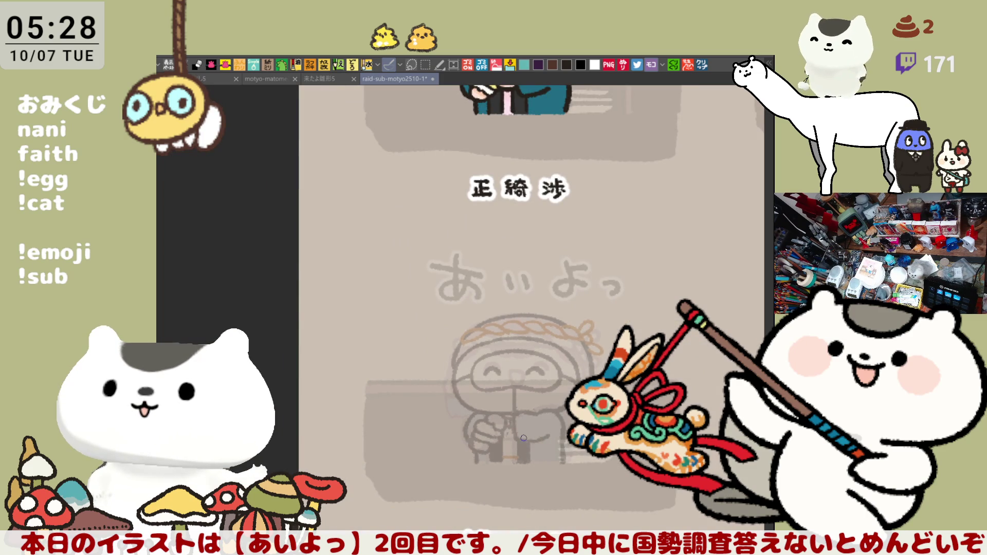
pyautogui.press('m')
pyautogui.moveTo(647, 472)
pyautogui.mouseDown()
pyautogui.moveTo(533, 411)
pyautogui.moveTo(396, 255)
pyautogui.mouseUp()
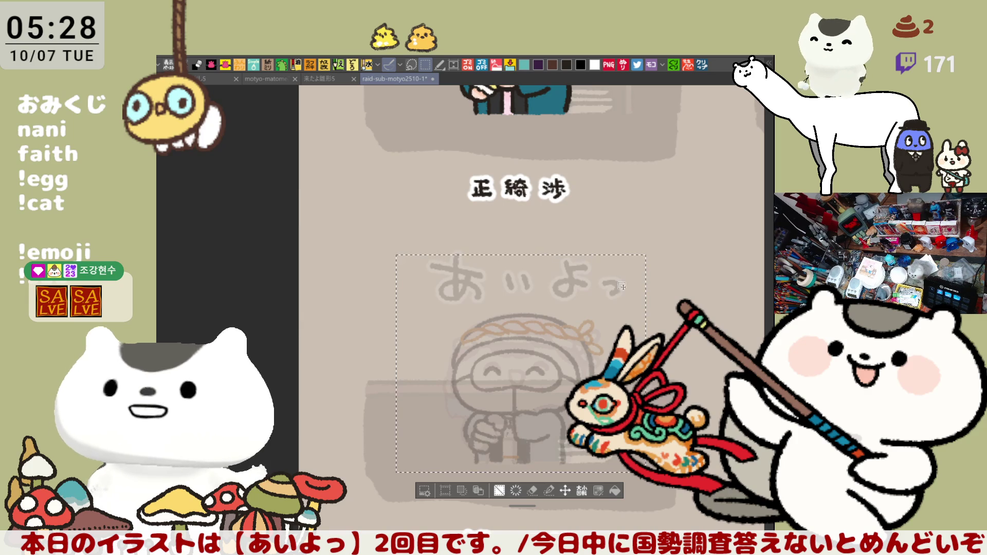
pyautogui.hotkey('ctrl', 't')
pyautogui.moveTo(646, 253); pyautogui.dragTo(640, 268)
pyautogui.moveTo(395, 363); pyautogui.dragTo(404, 371)
pyautogui.moveTo(514, 411); pyautogui.dragTo(511, 409)
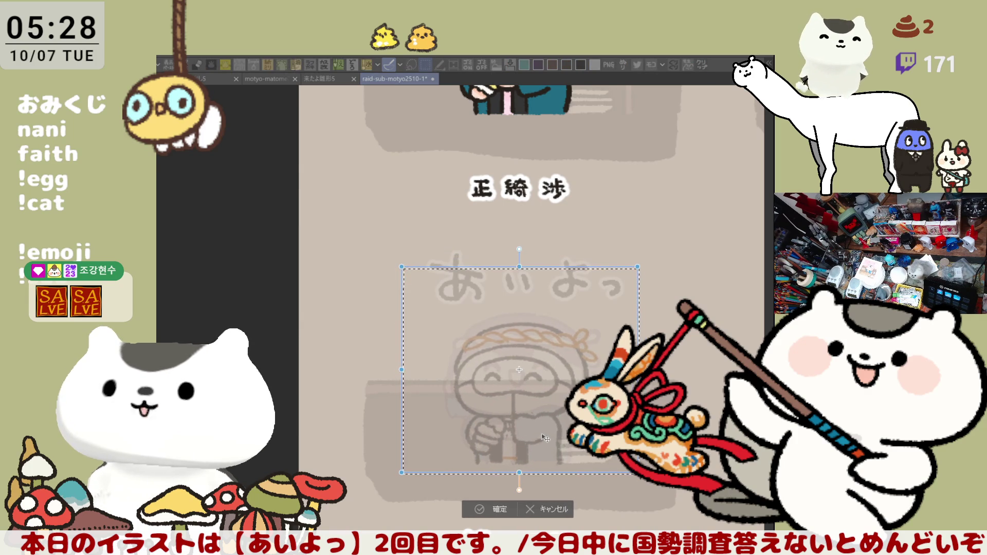
pyautogui.click(501, 511)
pyautogui.scroll(5, 591, 406)
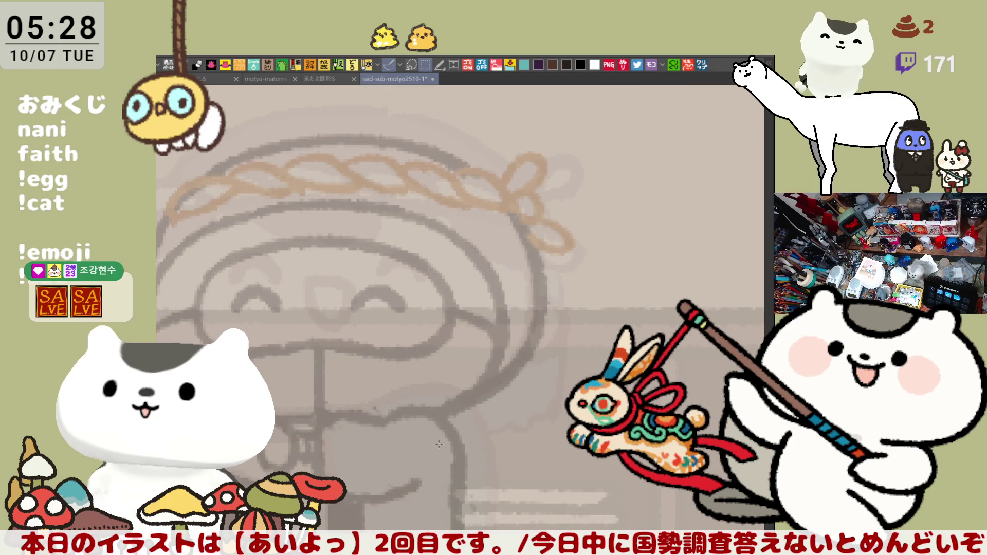
# - Ink the left cheek outline down toward the chin on a mirrored view
pyautogui.moveTo(426, 410); pyautogui.dragTo(570, 368)
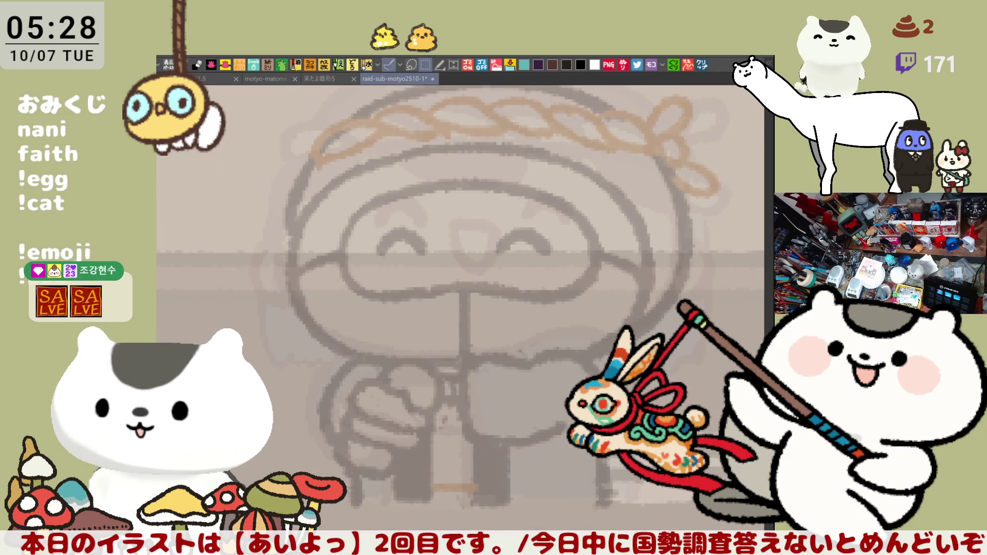
pyautogui.moveTo(590, 164); pyautogui.dragTo(608, 216)
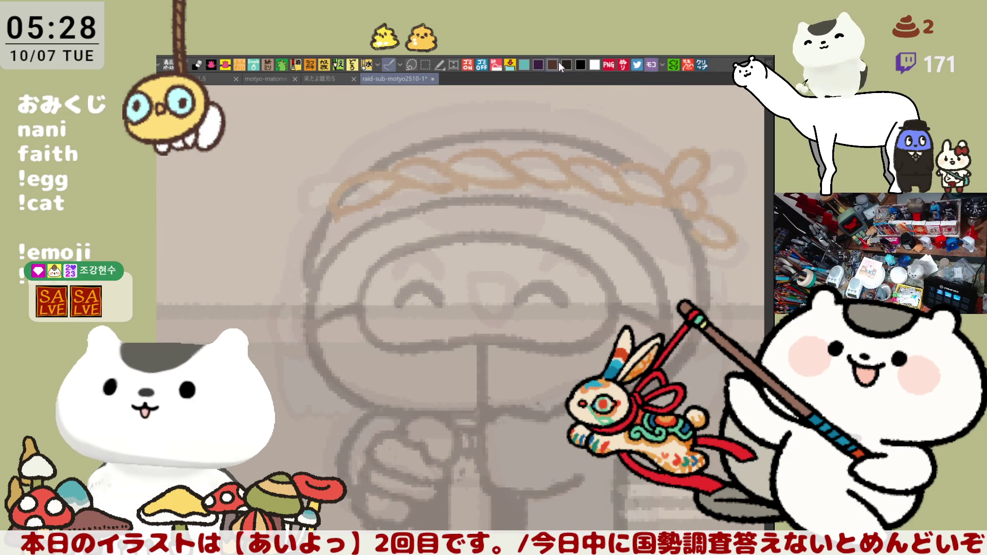
pyautogui.moveTo(323, 266)
pyautogui.mouseDown()
pyautogui.moveTo(347, 403)
pyautogui.moveTo(312, 355)
pyautogui.moveTo(351, 395)
pyautogui.moveTo(404, 414)
pyautogui.mouseUp()
pyautogui.hotkey('ctrl', 'z')
pyautogui.hotkey('ctrl', 'z')
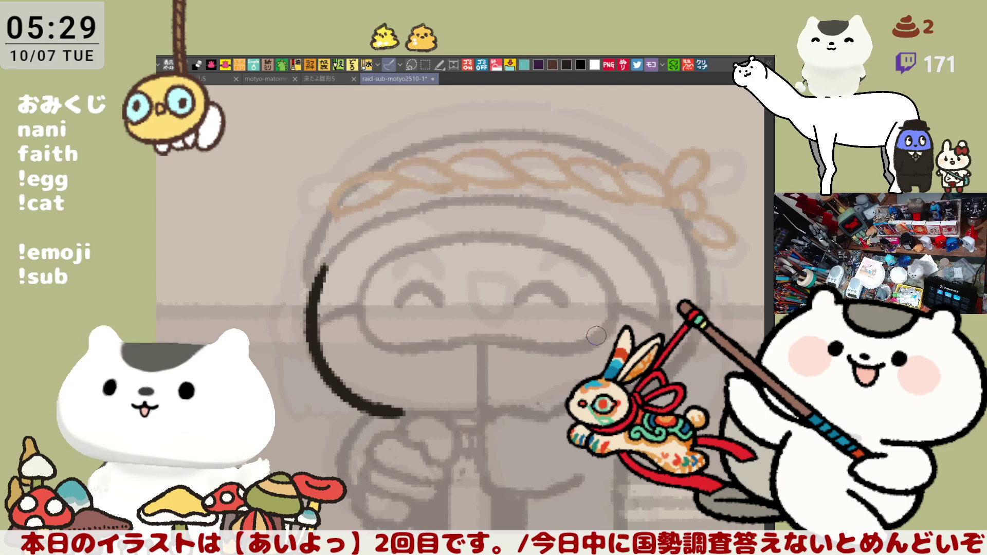
pyautogui.press('h')
pyautogui.moveTo(344, 284)
pyautogui.mouseDown()
pyautogui.moveTo(355, 396)
pyautogui.moveTo(388, 415)
pyautogui.moveTo(321, 355)
pyautogui.moveTo(388, 415)
pyautogui.mouseUp()
pyautogui.hotkey('ctrl', 'z')
pyautogui.hotkey('ctrl', 'z')
pyautogui.moveTo(329, 290)
pyautogui.mouseDown()
pyautogui.moveTo(360, 412)
pyautogui.moveTo(401, 430)
pyautogui.mouseUp()
pyautogui.hotkey('ctrl', 'z')
pyautogui.moveTo(327, 304)
pyautogui.mouseDown()
pyautogui.moveTo(370, 419)
pyautogui.moveTo(397, 428)
pyautogui.mouseUp()
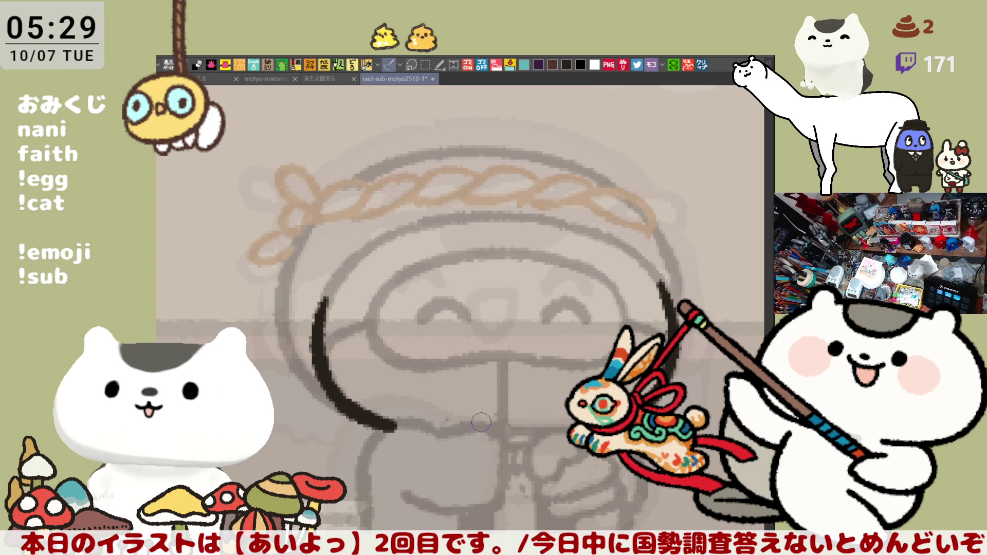
# - Ink the chin line and the bottom curve of the hand
pyautogui.moveTo(407, 429)
pyautogui.mouseDown()
pyautogui.moveTo(386, 319)
pyautogui.moveTo(432, 333)
pyautogui.mouseUp()
pyautogui.hotkey('ctrl', 'z')
pyautogui.moveTo(355, 329)
pyautogui.mouseDown()
pyautogui.moveTo(411, 321)
pyautogui.moveTo(434, 334)
pyautogui.moveTo(370, 328)
pyautogui.moveTo(486, 322)
pyautogui.moveTo(484, 398)
pyautogui.mouseUp()
pyautogui.hotkey('ctrl', 'z')
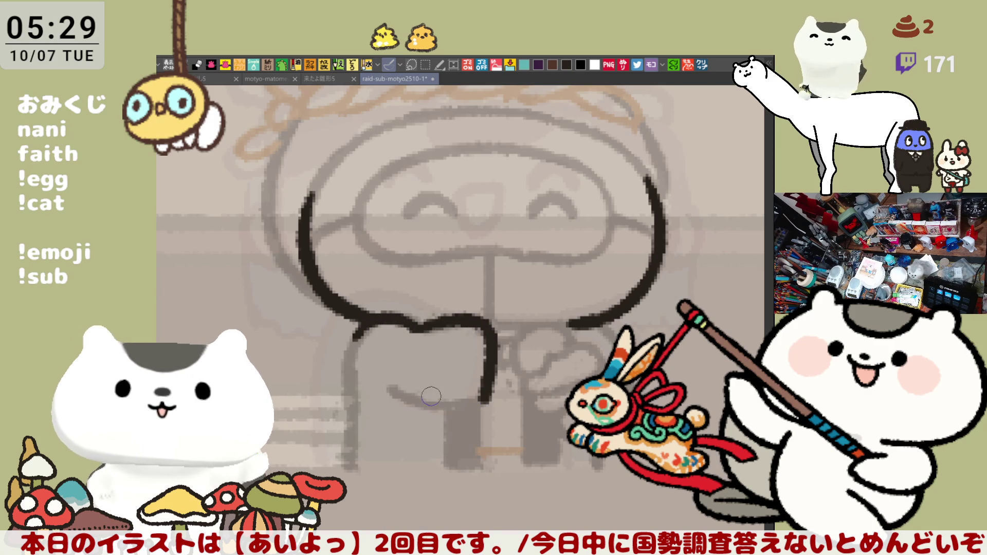
pyautogui.moveTo(384, 384)
pyautogui.mouseDown()
pyautogui.moveTo(434, 412)
pyautogui.moveTo(422, 406)
pyautogui.moveTo(493, 388)
pyautogui.mouseUp()
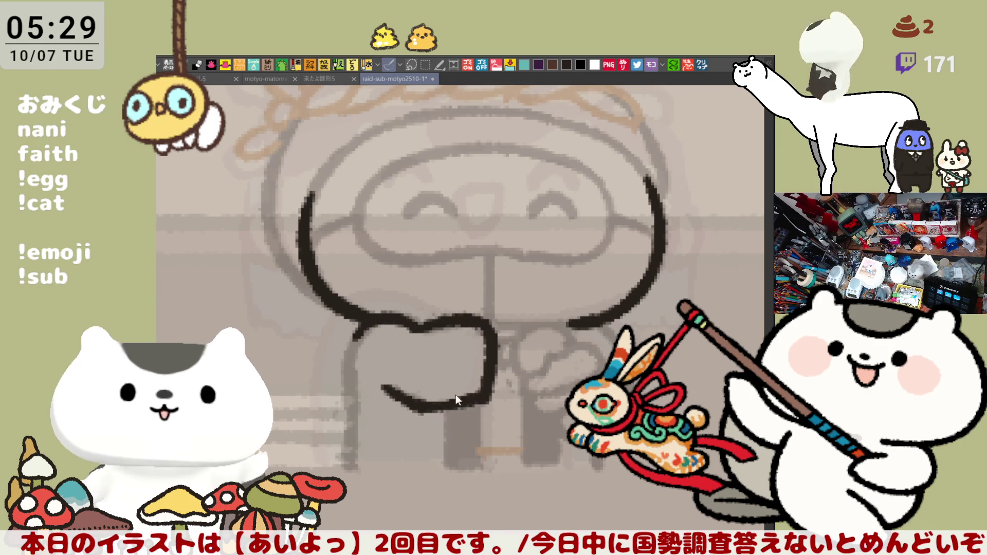
pyautogui.hotkey('ctrl', 'z')
pyautogui.moveTo(388, 391)
pyautogui.mouseDown()
pyautogui.moveTo(437, 412)
pyautogui.moveTo(408, 404)
pyautogui.moveTo(447, 411)
pyautogui.moveTo(490, 402)
pyautogui.mouseUp()
pyautogui.hotkey('ctrl', 'z')
# - Ink the hand's left edge and the left and right arm lines below it
pyautogui.hotkey('ctrl', 'z')
pyautogui.moveTo(413, 406)
pyautogui.mouseDown()
pyautogui.moveTo(442, 413)
pyautogui.moveTo(490, 397)
pyautogui.mouseUp()
pyautogui.moveTo(362, 324); pyautogui.dragTo(349, 389)
pyautogui.hotkey('ctrl', 'z')
pyautogui.moveTo(361, 326); pyautogui.dragTo(353, 463)
pyautogui.hotkey('ctrl', 'z')
pyautogui.moveTo(347, 380); pyautogui.dragTo(352, 419)
pyautogui.hotkey('ctrl', 'z')
pyautogui.moveTo(348, 363); pyautogui.dragTo(353, 432)
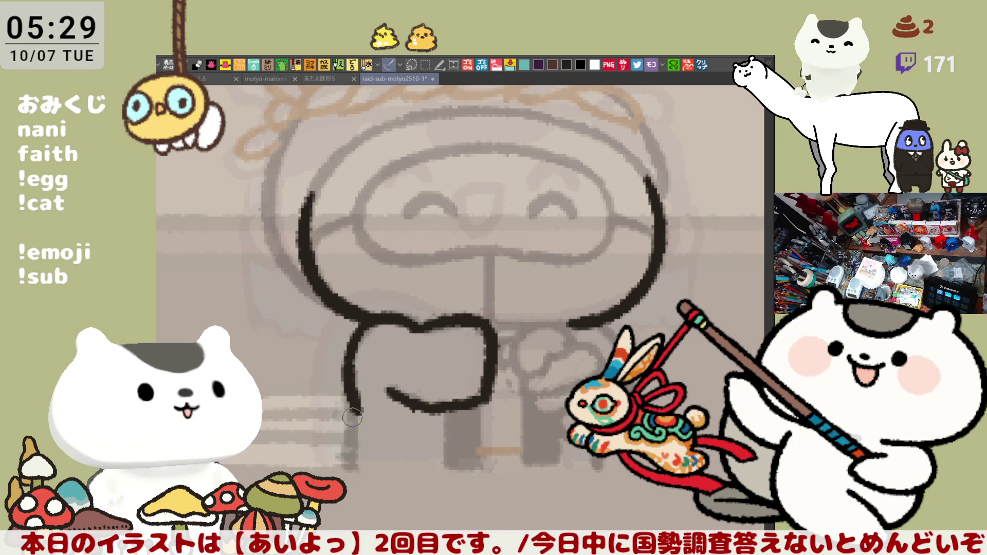
pyautogui.hotkey('ctrl', 'z')
pyautogui.moveTo(349, 393); pyautogui.dragTo(352, 467)
pyautogui.moveTo(477, 402); pyautogui.dragTo(481, 467)
pyautogui.hotkey('ctrl', 'z')
pyautogui.moveTo(479, 391); pyautogui.dragTo(480, 471)
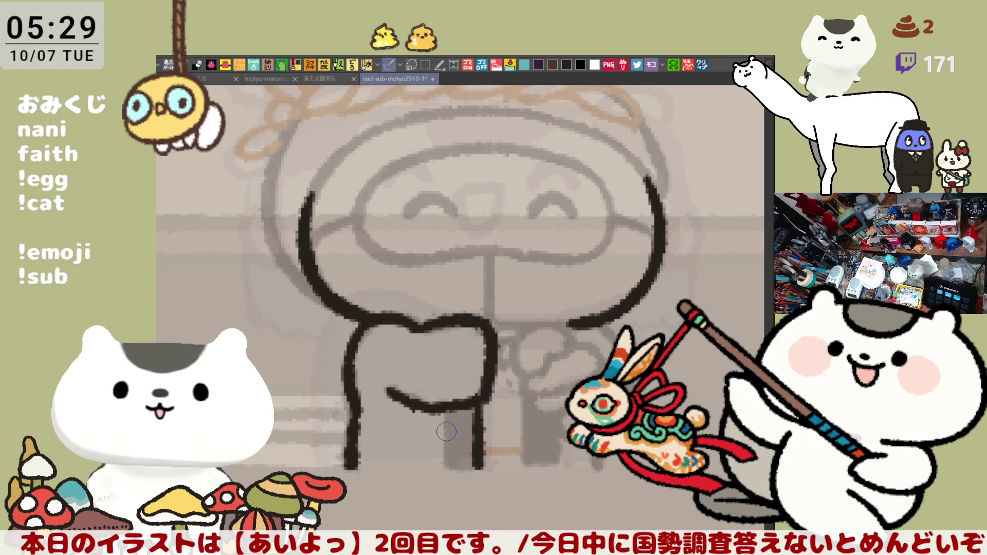
pyautogui.moveTo(443, 417); pyautogui.dragTo(442, 476)
# - On the mirrored view, ink the parallel arm lines and outline the second hand
pyautogui.press('h')
pyautogui.moveTo(495, 446); pyautogui.dragTo(518, 441)
pyautogui.hotkey('ctrl', 'z')
pyautogui.hotkey('ctrl', 'z')
pyautogui.moveTo(531, 395); pyautogui.dragTo(527, 463)
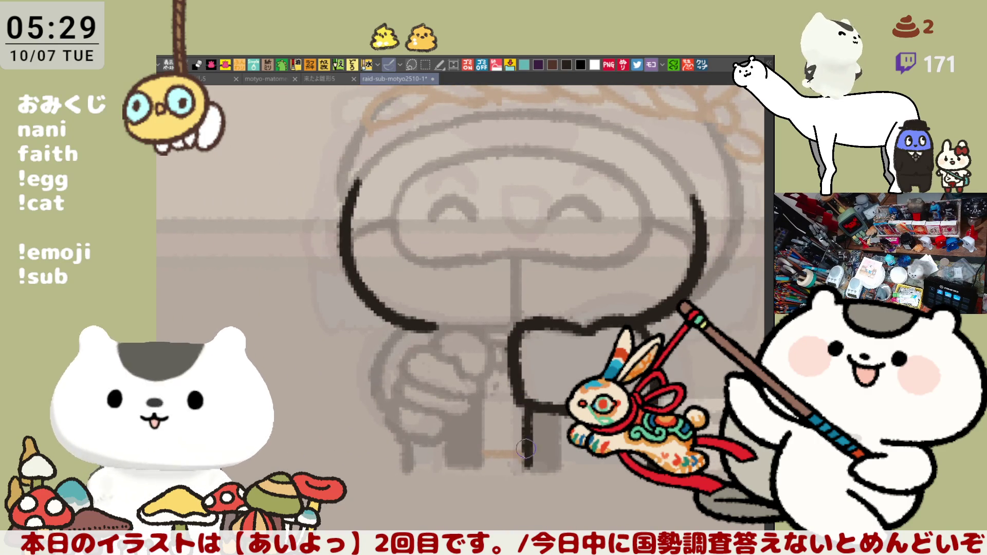
pyautogui.hotkey('ctrl', 'z')
pyautogui.moveTo(523, 392); pyautogui.dragTo(531, 476)
pyautogui.moveTo(561, 403); pyautogui.dragTo(566, 476)
pyautogui.moveTo(487, 364); pyautogui.dragTo(508, 367)
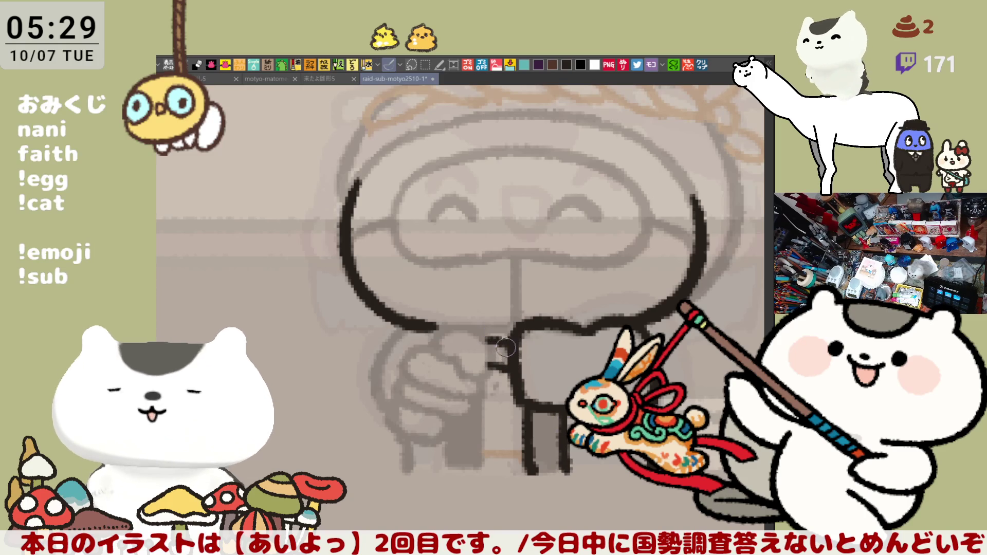
pyautogui.moveTo(487, 341)
pyautogui.mouseDown()
pyautogui.moveTo(507, 342)
pyautogui.moveTo(491, 370)
pyautogui.moveTo(493, 361)
pyautogui.mouseUp()
pyautogui.hotkey('ctrl', 'z')
pyautogui.moveTo(436, 333); pyautogui.dragTo(480, 383)
pyautogui.moveTo(432, 331)
pyautogui.mouseDown()
pyautogui.moveTo(478, 338)
pyautogui.moveTo(476, 327)
pyautogui.moveTo(495, 357)
pyautogui.moveTo(489, 380)
pyautogui.moveTo(472, 376)
pyautogui.moveTo(491, 343)
pyautogui.moveTo(490, 365)
pyautogui.moveTo(502, 352)
pyautogui.moveTo(498, 341)
pyautogui.moveTo(496, 363)
pyautogui.moveTo(494, 340)
pyautogui.moveTo(506, 354)
pyautogui.moveTo(507, 345)
pyautogui.mouseUp()
pyautogui.hotkey('ctrl', 'z')
# - Outline the left fist's curve, lower edge and left side
pyautogui.moveTo(411, 344)
pyautogui.mouseDown()
pyautogui.moveTo(411, 383)
pyautogui.moveTo(429, 344)
pyautogui.moveTo(420, 382)
pyautogui.moveTo(481, 407)
pyautogui.mouseUp()
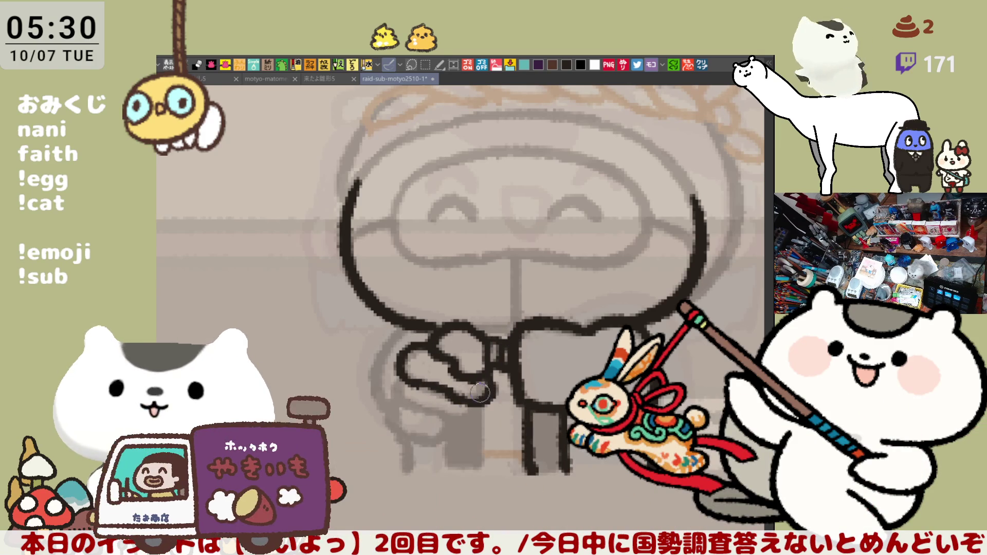
pyautogui.moveTo(395, 380)
pyautogui.mouseDown()
pyautogui.moveTo(412, 406)
pyautogui.moveTo(468, 419)
pyautogui.moveTo(417, 409)
pyautogui.moveTo(450, 419)
pyautogui.mouseUp()
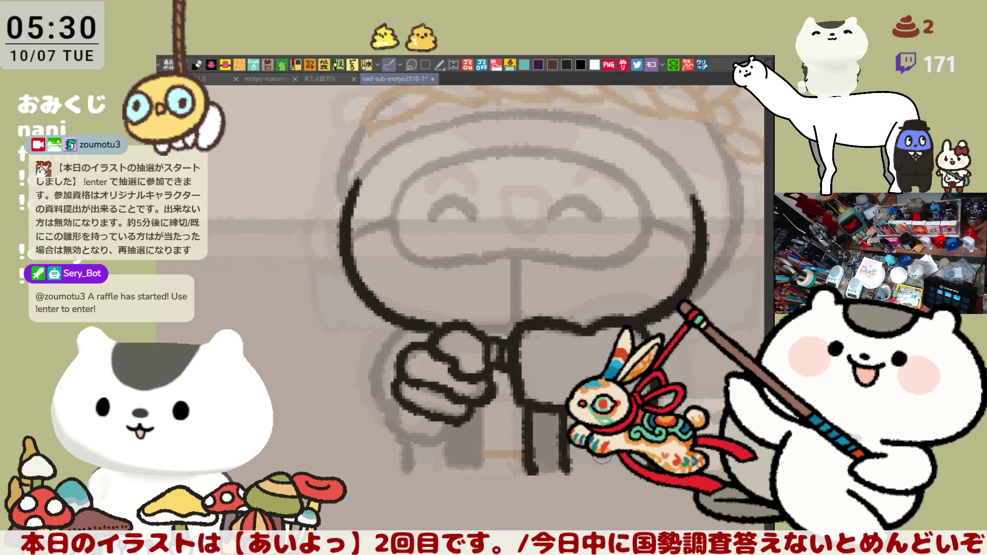
pyautogui.moveTo(459, 374); pyautogui.dragTo(464, 319)
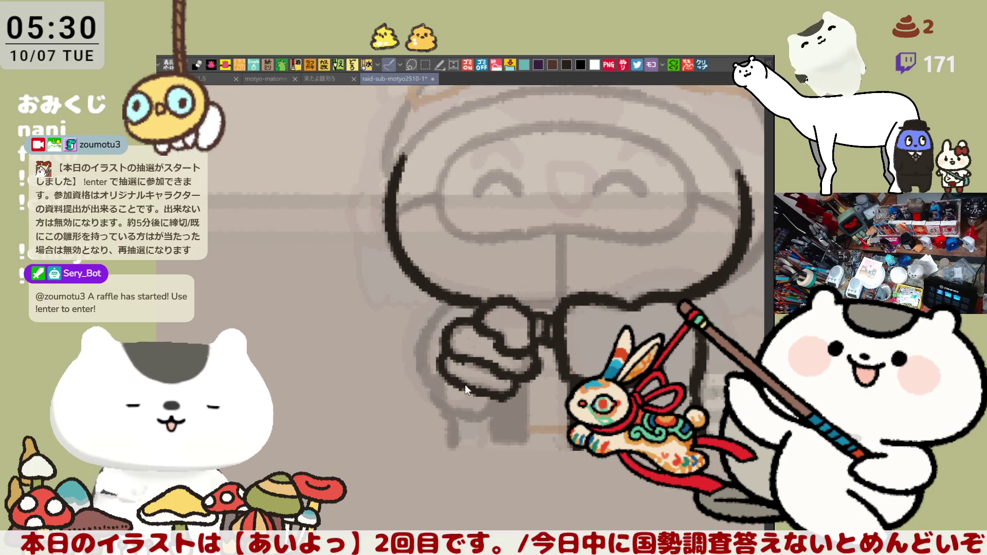
pyautogui.moveTo(441, 360)
pyautogui.mouseDown()
pyautogui.moveTo(431, 387)
pyautogui.moveTo(457, 412)
pyautogui.mouseUp()
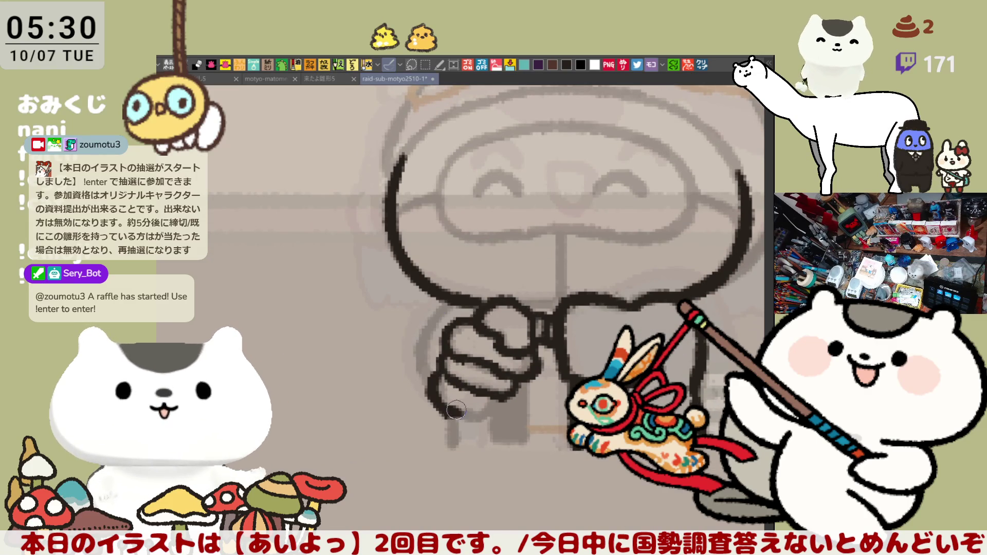
pyautogui.moveTo(447, 376)
pyautogui.mouseDown()
pyautogui.moveTo(478, 419)
pyautogui.moveTo(455, 419)
pyautogui.mouseUp()
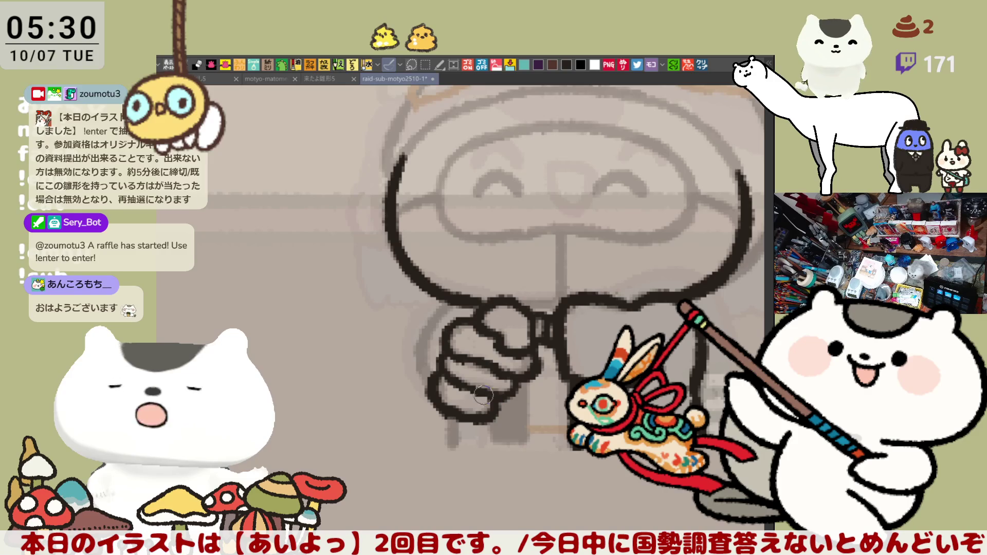
pyautogui.moveTo(454, 299); pyautogui.dragTo(438, 383)
pyautogui.hotkey('ctrl', 'z')
pyautogui.moveTo(455, 301); pyautogui.dragTo(436, 380)
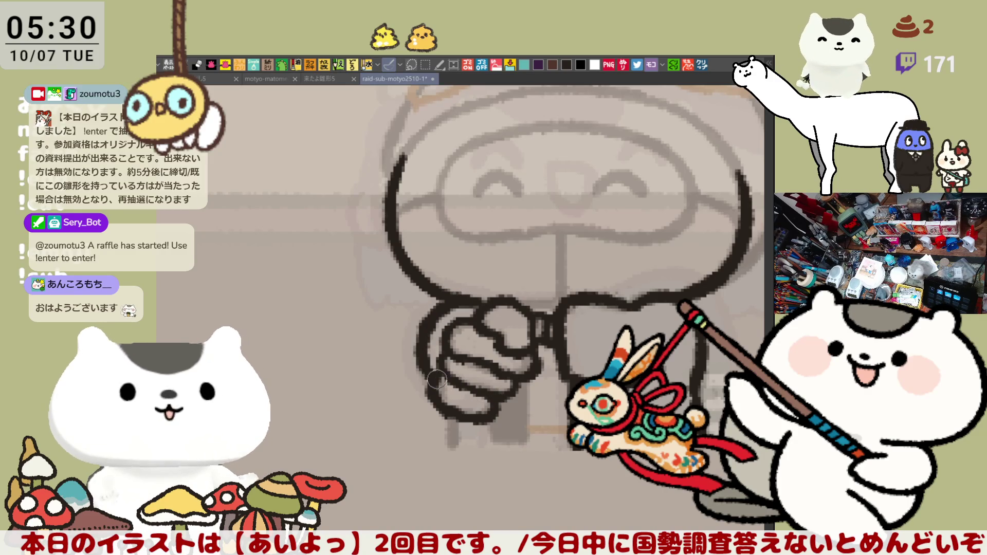
pyautogui.hotkey('ctrl', 'z')
pyautogui.moveTo(454, 296)
pyautogui.mouseDown()
pyautogui.moveTo(416, 370)
pyautogui.moveTo(431, 386)
pyautogui.mouseUp()
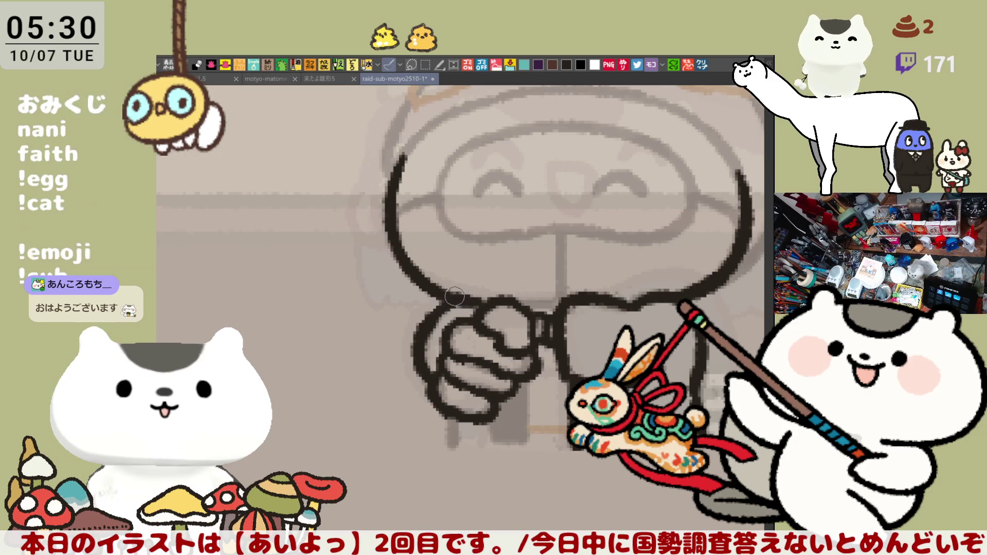
# - Ink the vertical arm lines below the clasped hands
pyautogui.moveTo(445, 413); pyautogui.dragTo(449, 449)
pyautogui.hotkey('ctrl', 'z')
pyautogui.moveTo(446, 416); pyautogui.dragTo(450, 449)
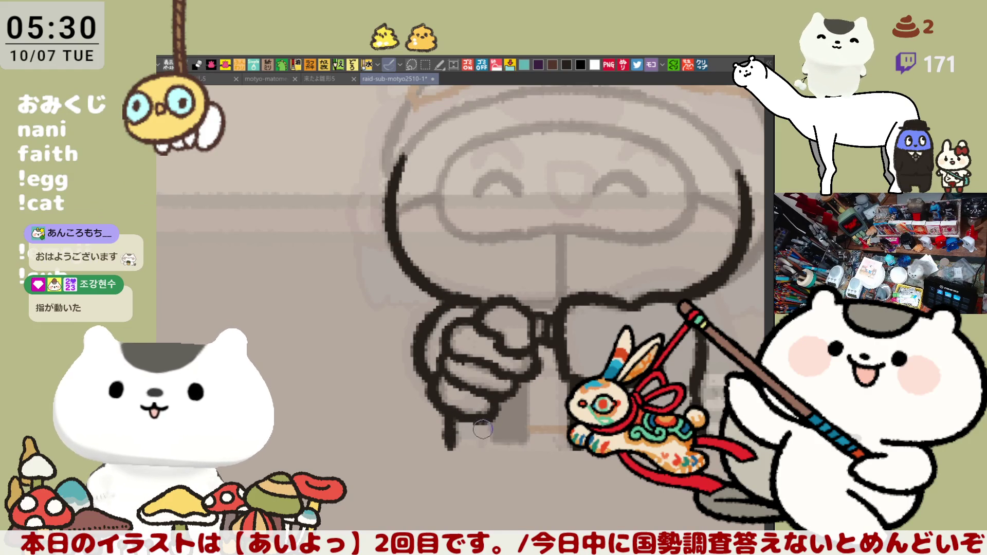
pyautogui.moveTo(485, 414); pyautogui.dragTo(487, 447)
pyautogui.moveTo(525, 391); pyautogui.dragTo(527, 450)
pyautogui.hotkey('ctrl', 'z')
pyautogui.moveTo(525, 385); pyautogui.dragTo(528, 449)
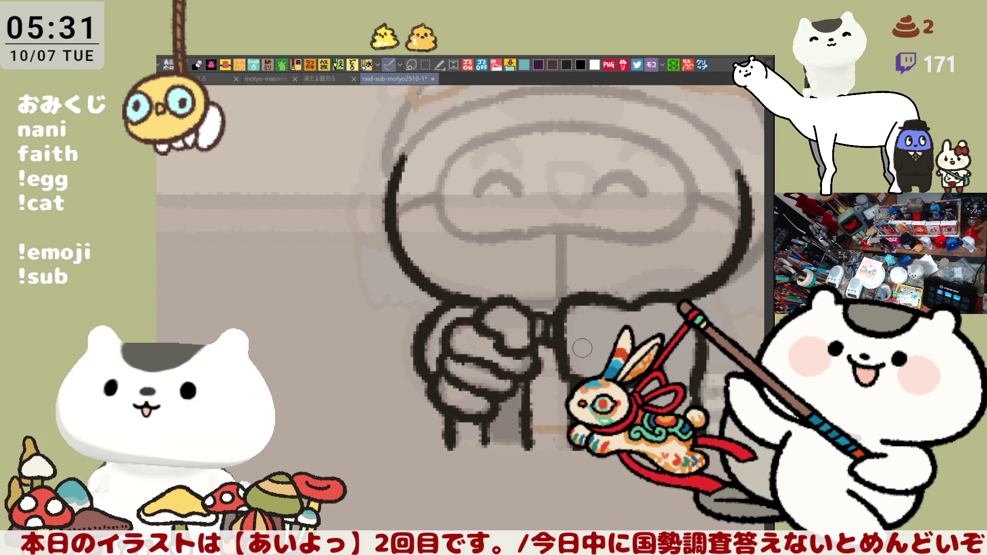
pyautogui.moveTo(671, 203); pyautogui.dragTo(578, 298)
# - Ink the head's left side as one curve on a mirrored view
pyautogui.press('h')
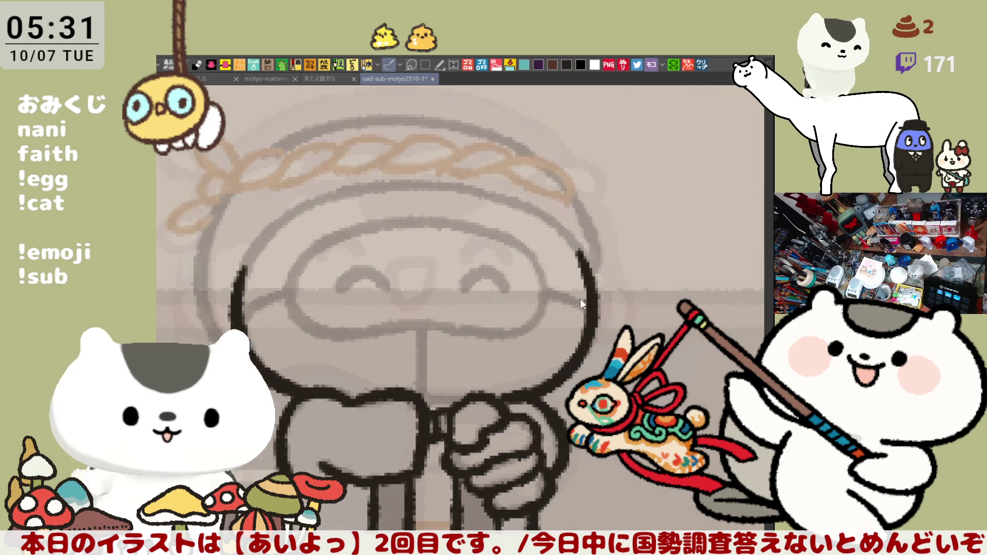
pyautogui.moveTo(304, 232)
pyautogui.mouseDown()
pyautogui.moveTo(304, 364)
pyautogui.moveTo(355, 401)
pyautogui.mouseUp()
pyautogui.hotkey('ctrl', 'z')
pyautogui.hotkey('ctrl', 'z')
pyautogui.moveTo(298, 236)
pyautogui.mouseDown()
pyautogui.moveTo(285, 311)
pyautogui.moveTo(380, 401)
pyautogui.mouseUp()
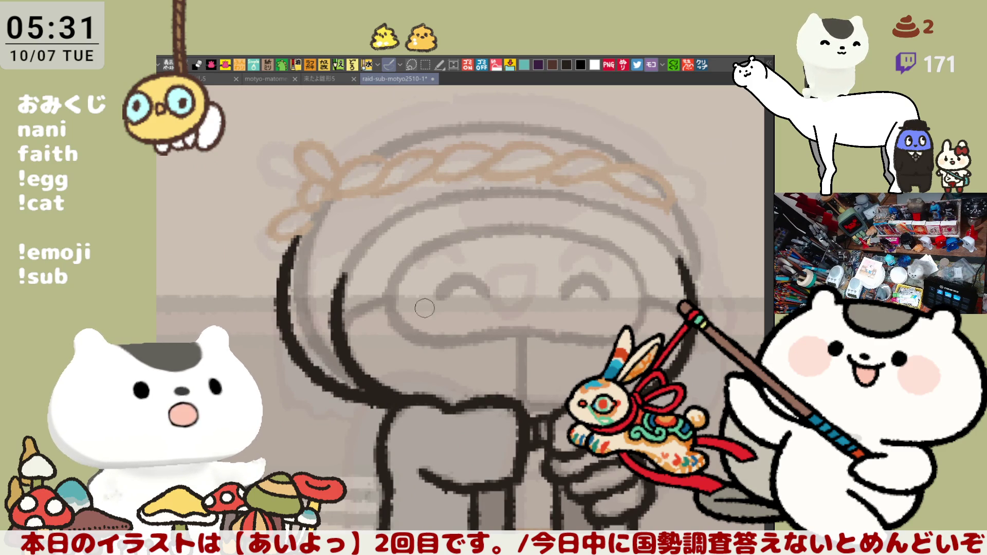
pyautogui.press('h')
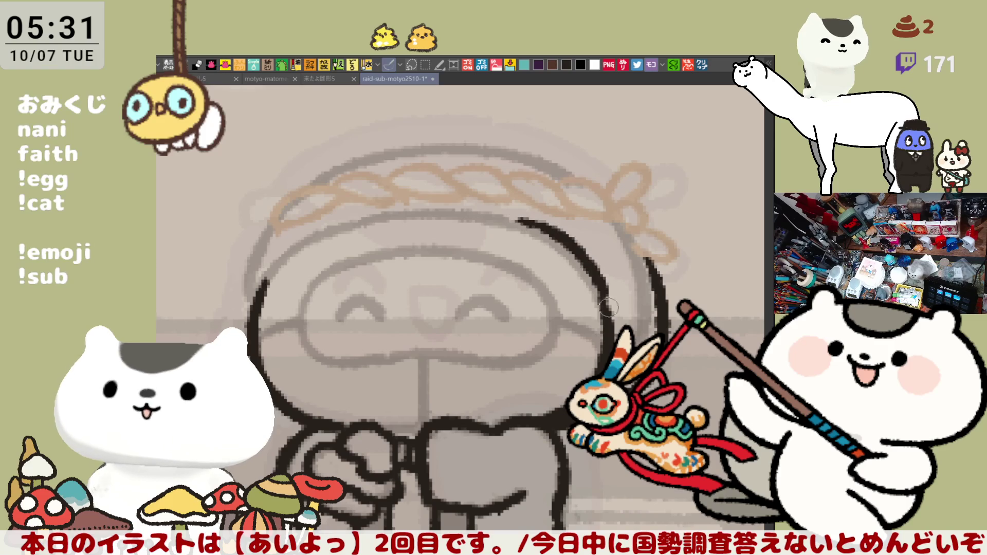
pyautogui.moveTo(514, 221); pyautogui.dragTo(609, 309)
pyautogui.hotkey('ctrl', 'z')
# - Ink the top of the head along the headband, retrying the stroke several times
pyautogui.press('h')
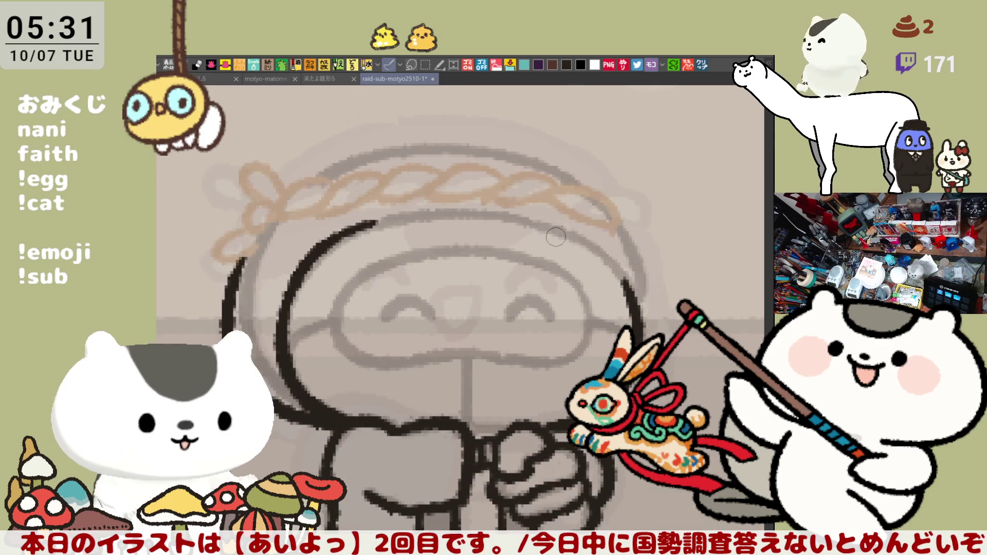
pyautogui.moveTo(362, 226); pyautogui.dragTo(433, 217)
pyautogui.hotkey('ctrl', 'z')
pyautogui.moveTo(363, 226); pyautogui.dragTo(442, 205)
pyautogui.hotkey('ctrl', 'z')
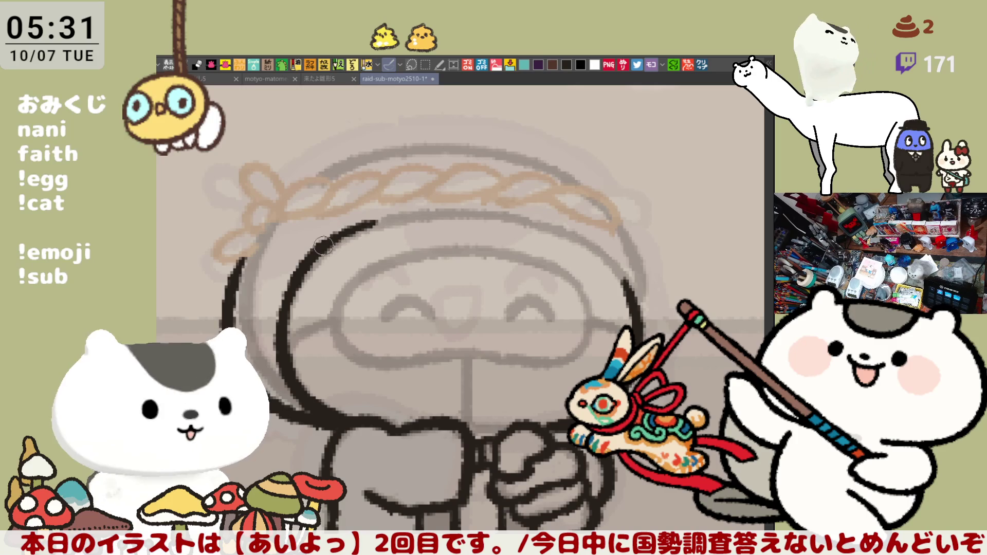
pyautogui.moveTo(362, 227); pyautogui.dragTo(438, 205)
pyautogui.hotkey('ctrl', 'z')
pyautogui.moveTo(363, 226); pyautogui.dragTo(447, 202)
pyautogui.hotkey('ctrl', 'z')
pyautogui.moveTo(362, 226); pyautogui.dragTo(431, 211)
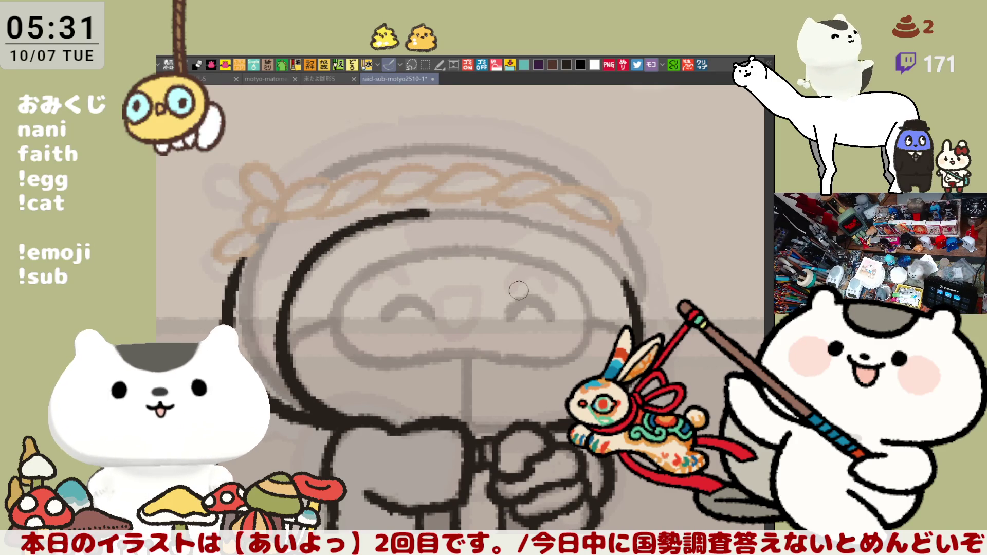
# - Close the head outline with a top arc and redraw its left edge
pyautogui.press('h')
pyautogui.moveTo(383, 236); pyautogui.dragTo(352, 279)
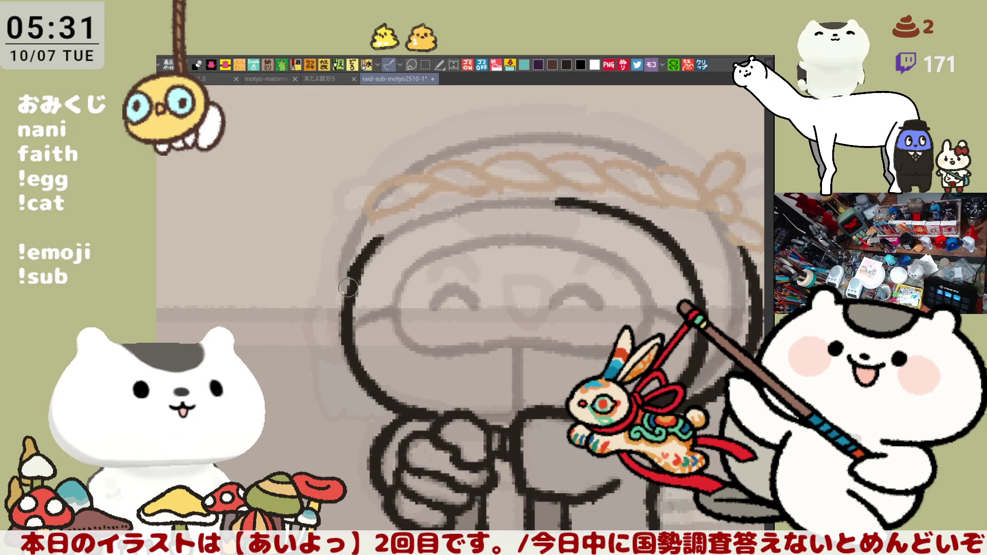
pyautogui.moveTo(370, 222); pyautogui.dragTo(566, 200)
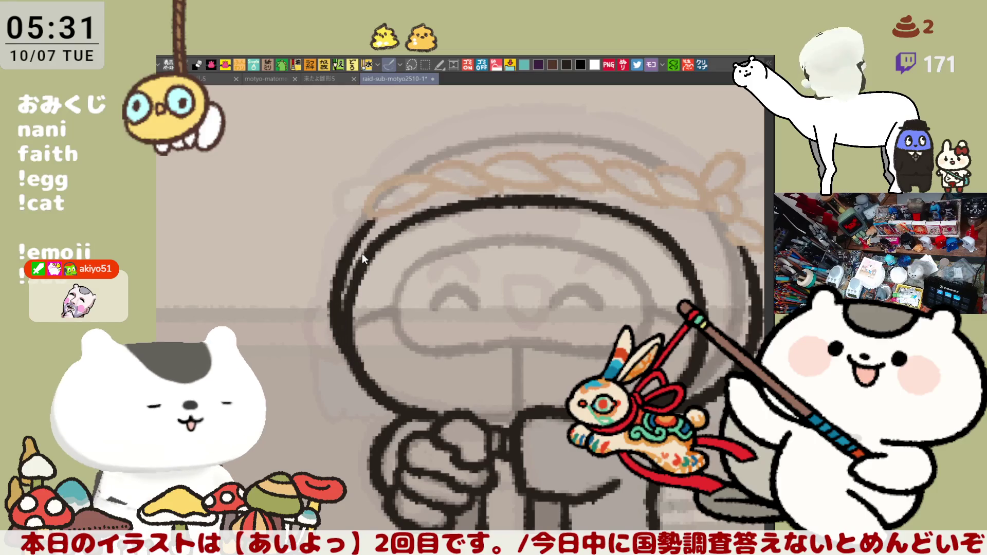
pyautogui.moveTo(372, 208); pyautogui.dragTo(342, 362)
pyautogui.scroll(-2, 376, 342)
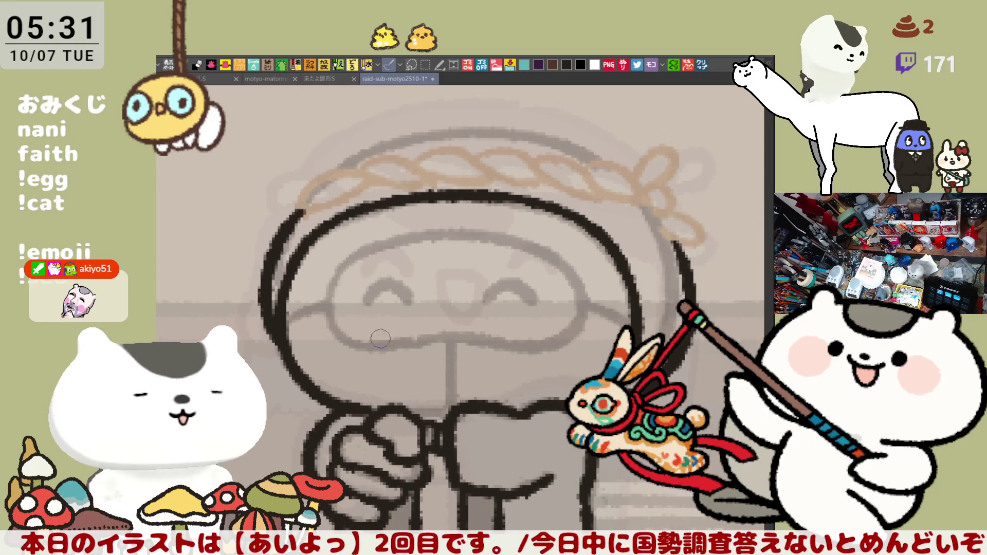
pyautogui.moveTo(401, 333); pyautogui.dragTo(405, 309)
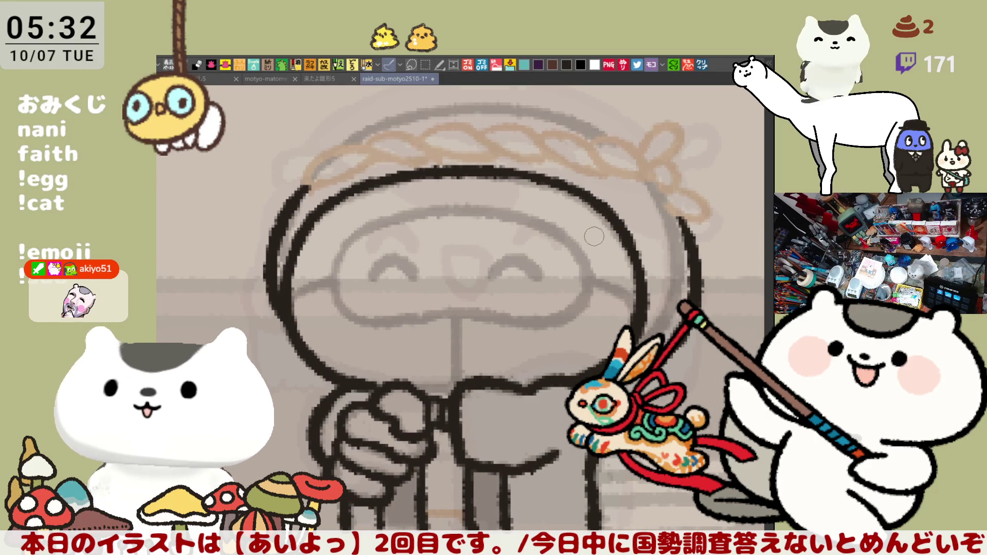
pyautogui.moveTo(577, 226); pyautogui.dragTo(596, 246)
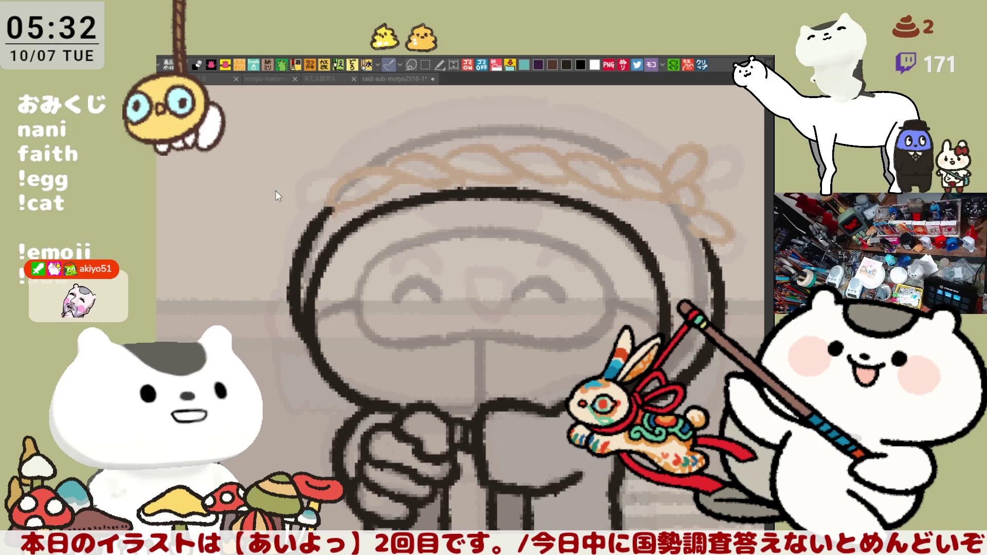
# - Redraw the left head arc longer, running from top to bottom
pyautogui.hotkey('ctrl', 'z')
pyautogui.moveTo(327, 207); pyautogui.dragTo(307, 333)
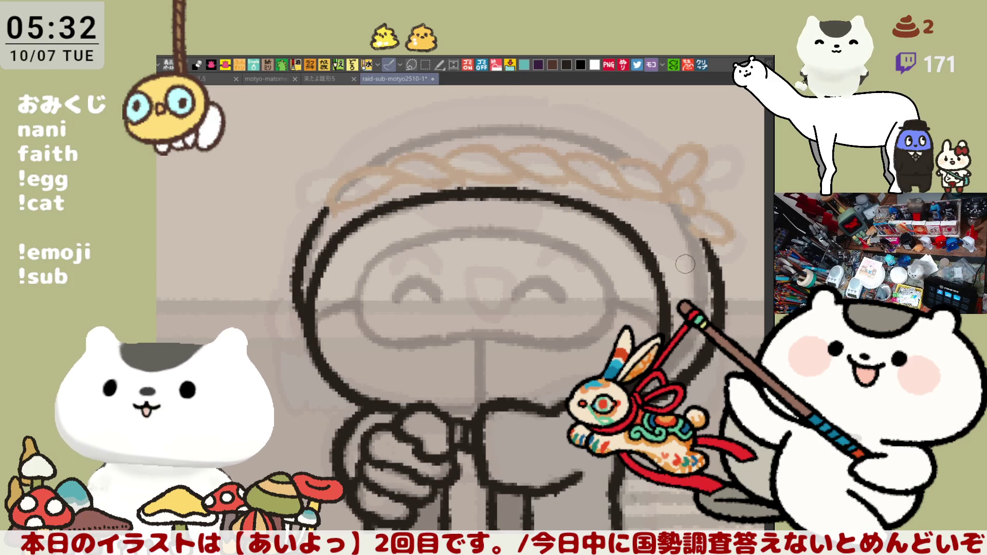
pyautogui.press('h')
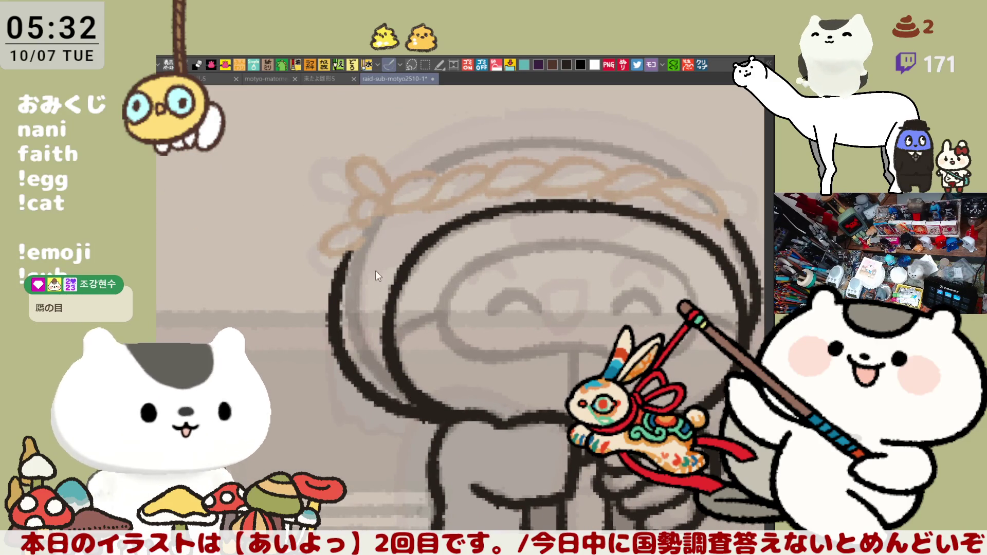
pyautogui.moveTo(350, 253)
pyautogui.mouseDown()
pyautogui.moveTo(342, 307)
pyautogui.moveTo(353, 347)
pyautogui.mouseUp()
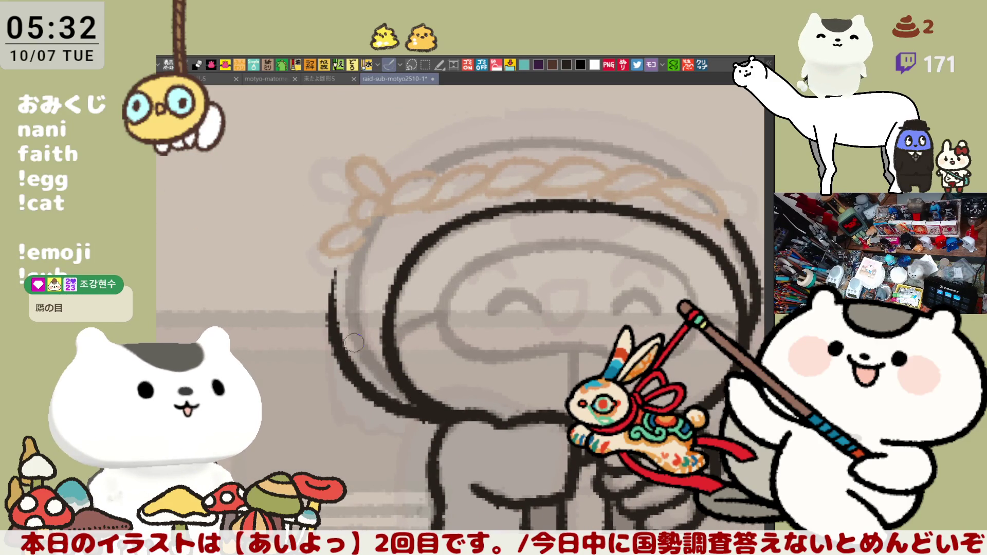
pyautogui.moveTo(353, 228)
pyautogui.mouseDown()
pyautogui.moveTo(335, 349)
pyautogui.moveTo(334, 308)
pyautogui.moveTo(336, 349)
pyautogui.moveTo(331, 337)
pyautogui.mouseUp()
pyautogui.hotkey('ctrl', 'z')
pyautogui.hotkey('ctrl', 'z')
pyautogui.hotkey('ctrl', 'z')
pyautogui.moveTo(349, 237)
pyautogui.mouseDown()
pyautogui.moveTo(329, 324)
pyautogui.moveTo(337, 348)
pyautogui.mouseUp()
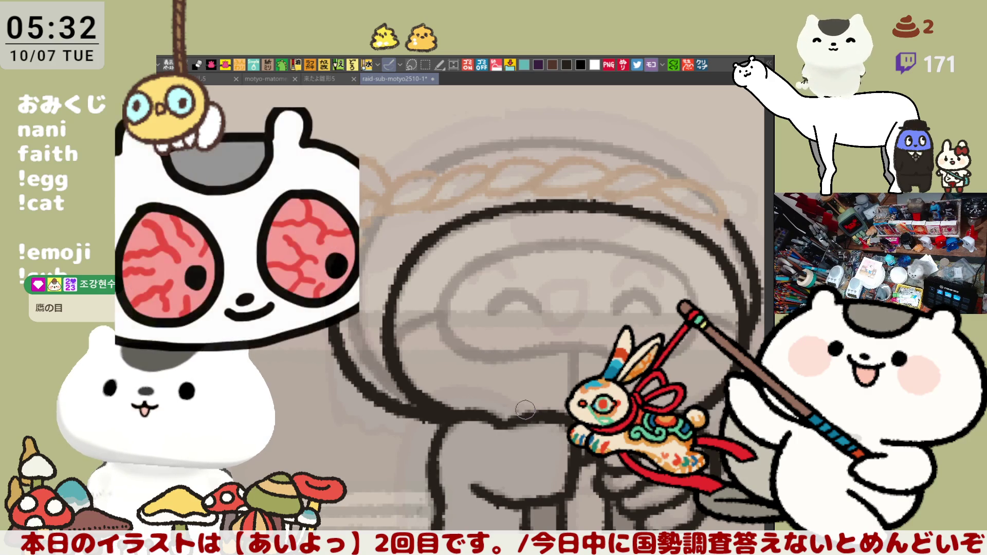
pyautogui.scroll(-2, 525, 408)
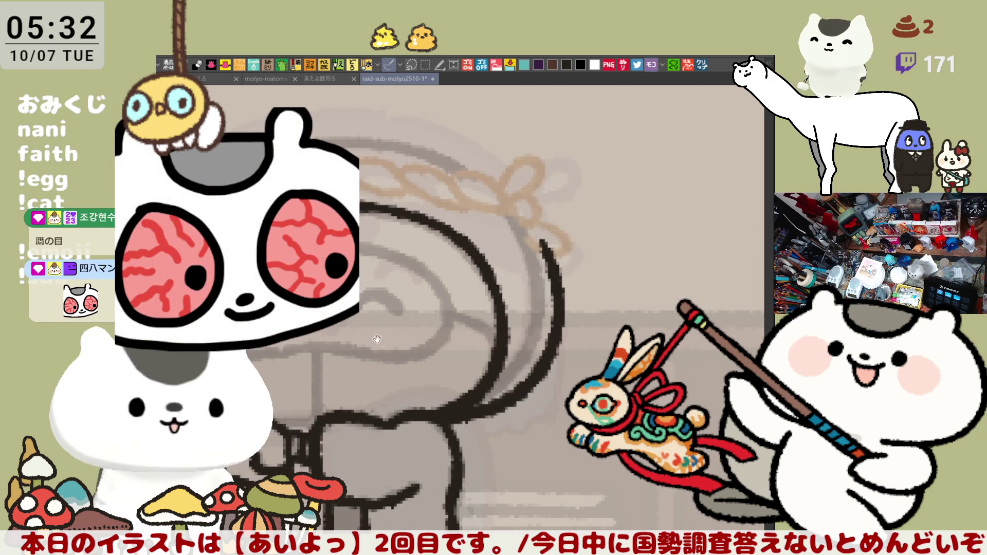
pyautogui.scroll(2, 382, 342)
# - Ink an arc over the top of the head just above the rope headband
pyautogui.moveTo(349, 179)
pyautogui.mouseDown()
pyautogui.moveTo(386, 164)
pyautogui.moveTo(497, 155)
pyautogui.mouseUp()
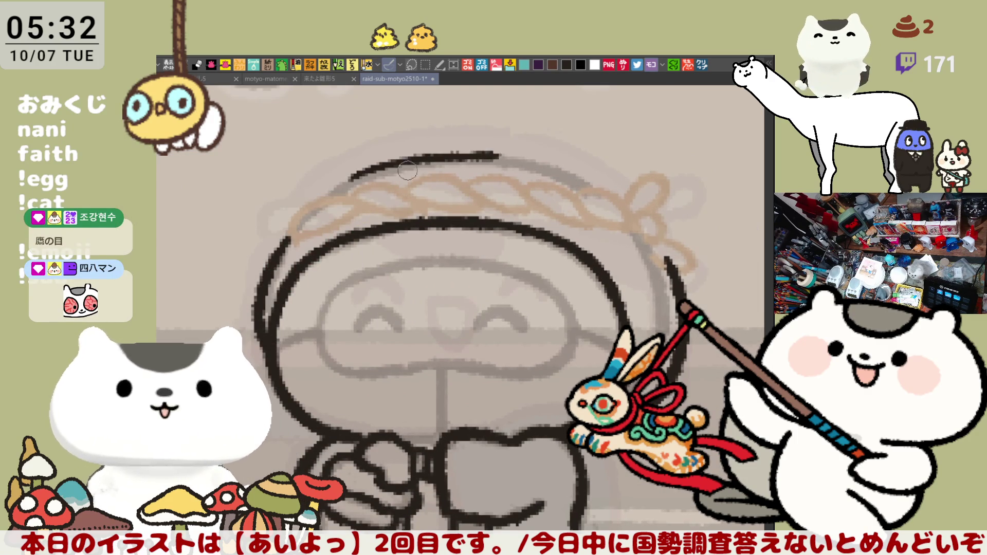
pyautogui.hotkey('ctrl', 'z')
pyautogui.moveTo(341, 181); pyautogui.dragTo(501, 153)
pyautogui.hotkey('ctrl', 'z')
pyautogui.moveTo(333, 189)
pyautogui.mouseDown()
pyautogui.moveTo(509, 149)
pyautogui.moveTo(599, 181)
pyautogui.mouseUp()
pyautogui.hotkey('ctrl', 'z')
pyautogui.hotkey('ctrl', 'z')
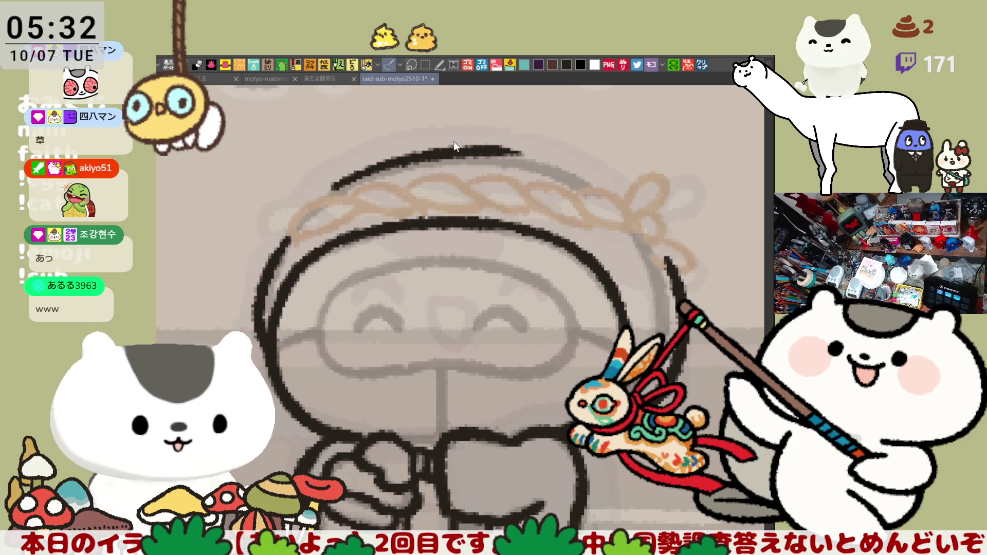
# - Extend the head outline so it curves down the right side, redrawing until it fits
pyautogui.moveTo(494, 149); pyautogui.dragTo(612, 189)
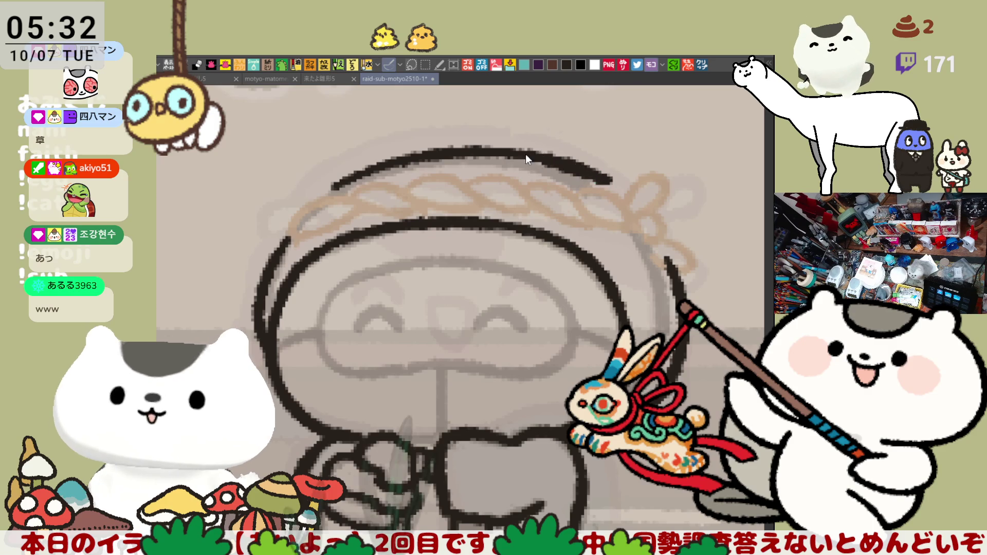
pyautogui.hotkey('ctrl', 'z')
pyautogui.moveTo(426, 155); pyautogui.dragTo(562, 168)
pyautogui.hotkey('ctrl', 'z')
pyautogui.moveTo(419, 151); pyautogui.dragTo(592, 176)
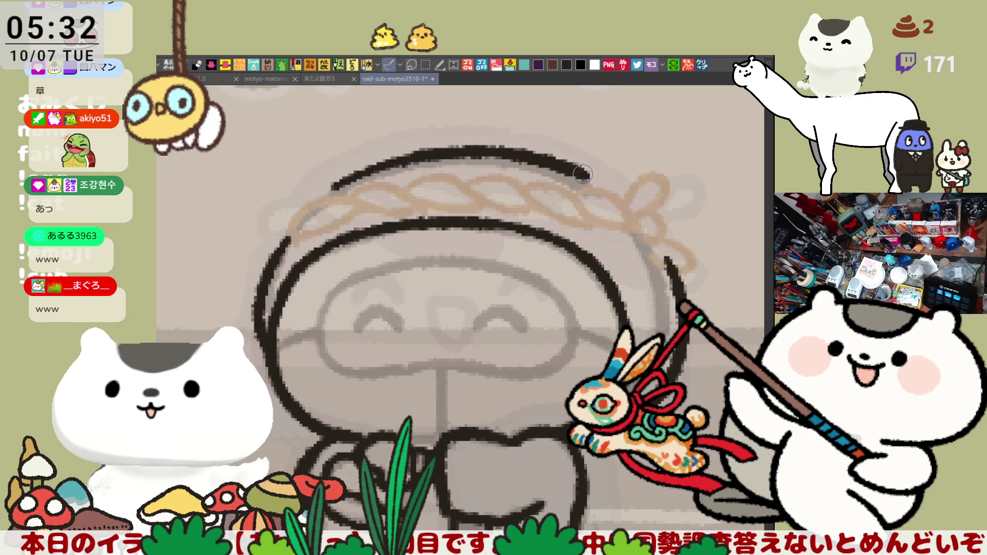
pyautogui.hotkey('ctrl', 'z')
pyautogui.moveTo(492, 151); pyautogui.dragTo(632, 194)
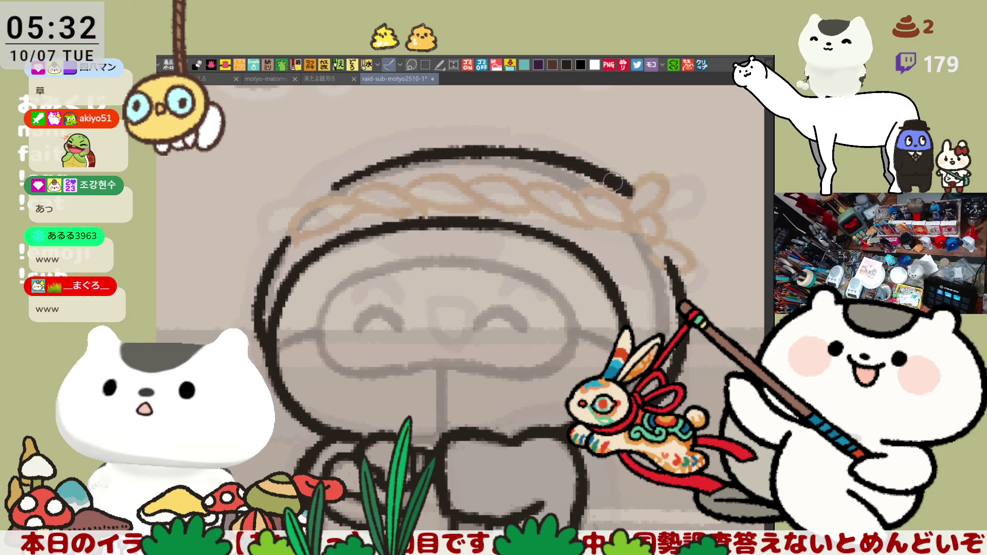
pyautogui.hotkey('ctrl', 'z')
pyautogui.moveTo(514, 155); pyautogui.dragTo(635, 196)
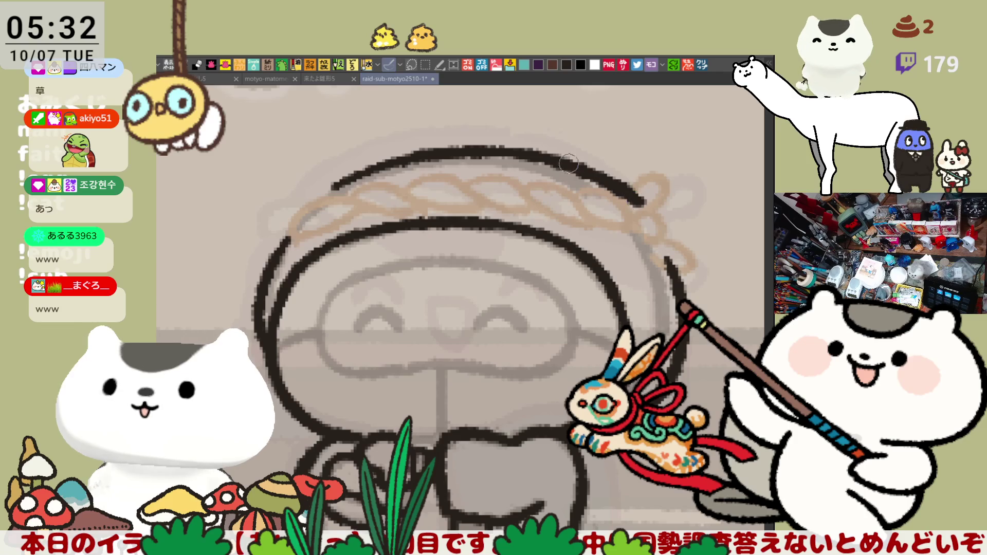
pyautogui.hotkey('ctrl', 'z')
pyautogui.moveTo(472, 152); pyautogui.dragTo(631, 208)
pyautogui.hotkey('ctrl', 'z')
pyautogui.moveTo(470, 150); pyautogui.dragTo(640, 208)
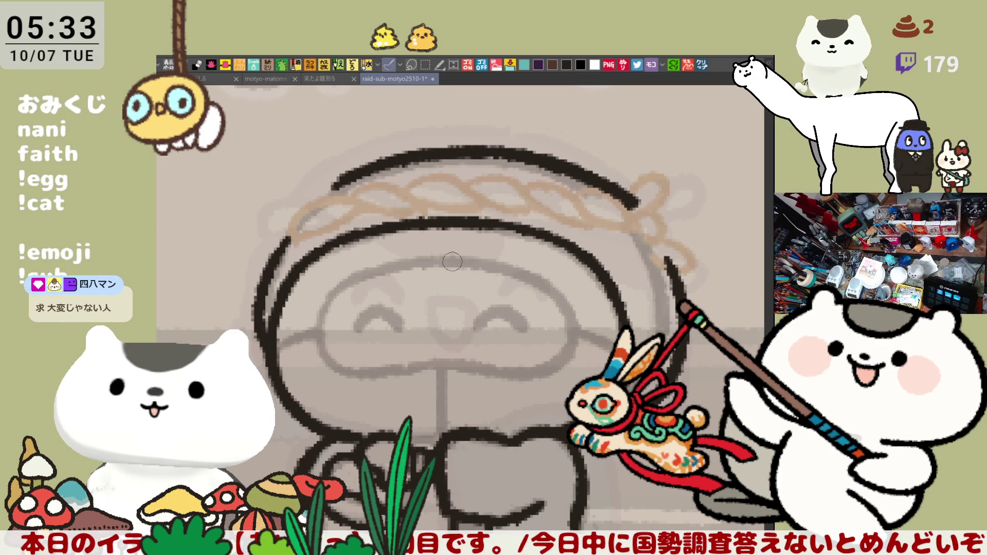
# - Draw the left side of the face outline below the headband
pyautogui.scroll(-3, 465, 240)
pyautogui.moveTo(337, 217); pyautogui.dragTo(320, 290)
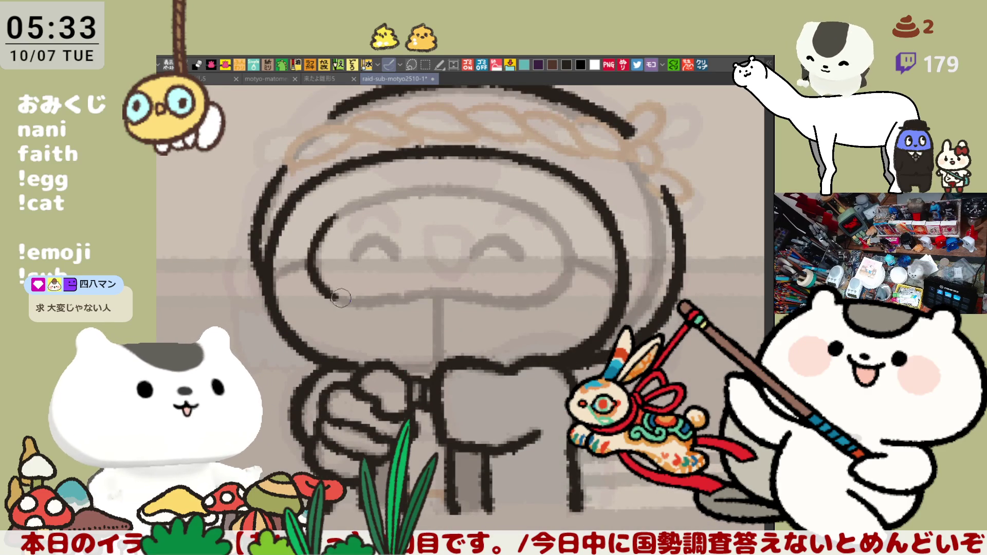
pyautogui.hotkey('ctrl', 'z')
pyautogui.moveTo(332, 215); pyautogui.dragTo(328, 286)
pyautogui.hotkey('ctrl', 'z')
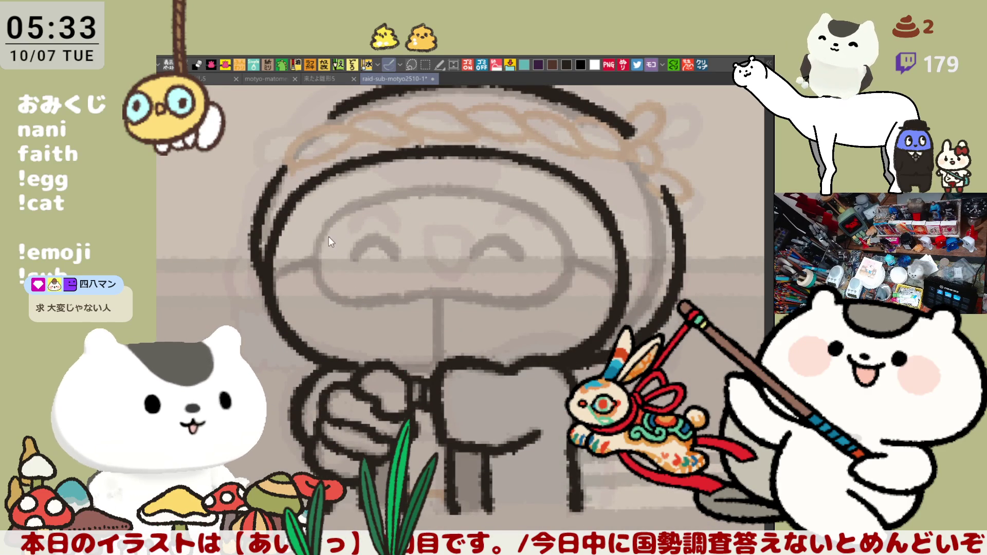
pyautogui.moveTo(331, 215)
pyautogui.mouseDown()
pyautogui.moveTo(314, 240)
pyautogui.moveTo(364, 307)
pyautogui.moveTo(430, 296)
pyautogui.mouseUp()
pyautogui.hotkey('ctrl', 'z')
# - Draw the lower edge of the face outline, extending it to the right
pyautogui.moveTo(360, 304); pyautogui.dragTo(465, 296)
pyautogui.hotkey('ctrl', 'z')
pyautogui.moveTo(341, 308); pyautogui.dragTo(433, 294)
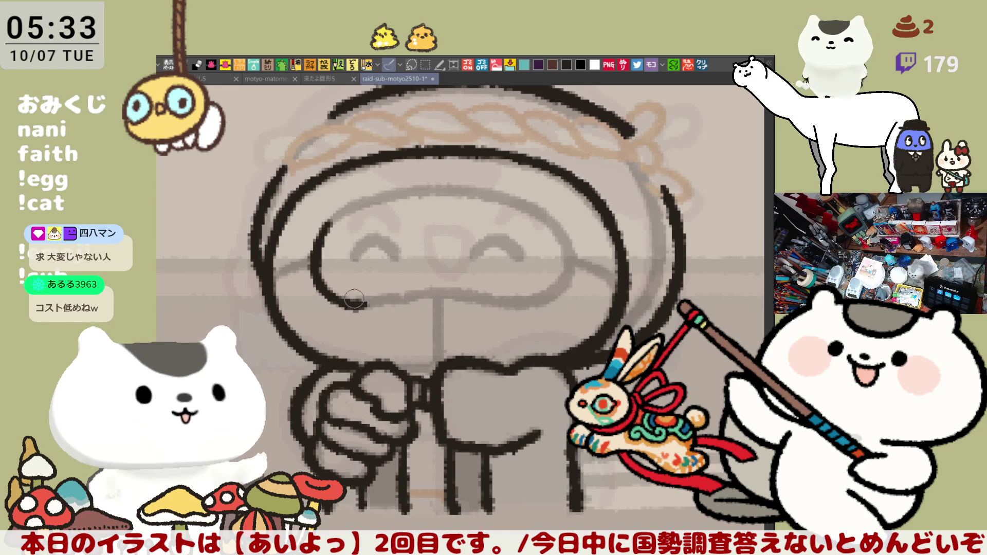
pyautogui.moveTo(360, 306); pyautogui.dragTo(416, 295)
pyautogui.hotkey('ctrl', 'z')
pyautogui.hotkey('ctrl', 'z')
pyautogui.moveTo(350, 307); pyautogui.dragTo(470, 294)
pyautogui.hotkey('ctrl', 'z')
pyautogui.moveTo(373, 304); pyautogui.dragTo(453, 296)
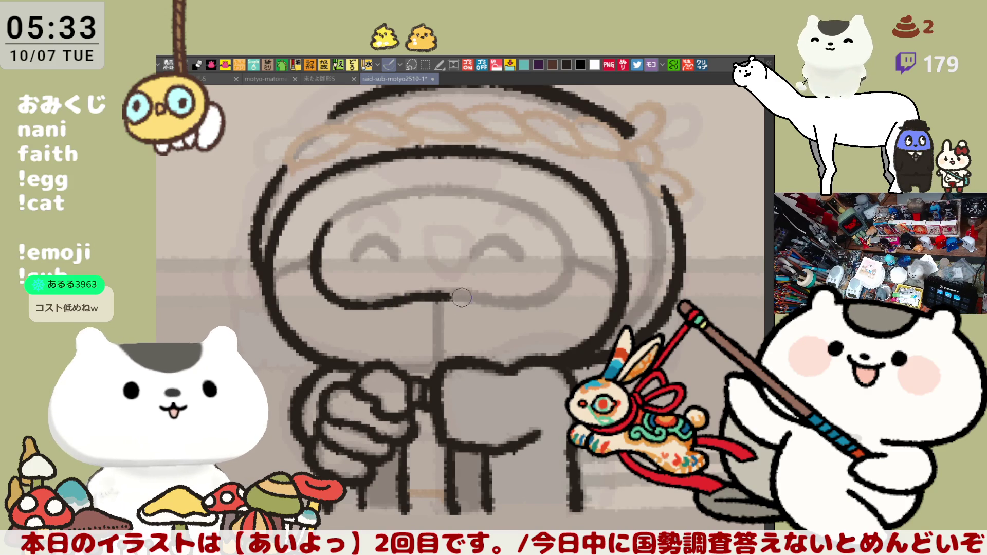
pyautogui.hotkey('ctrl', 'z')
pyautogui.moveTo(372, 304); pyautogui.dragTo(475, 294)
pyautogui.hotkey('ctrl', 'z')
pyautogui.moveTo(373, 303); pyautogui.dragTo(531, 300)
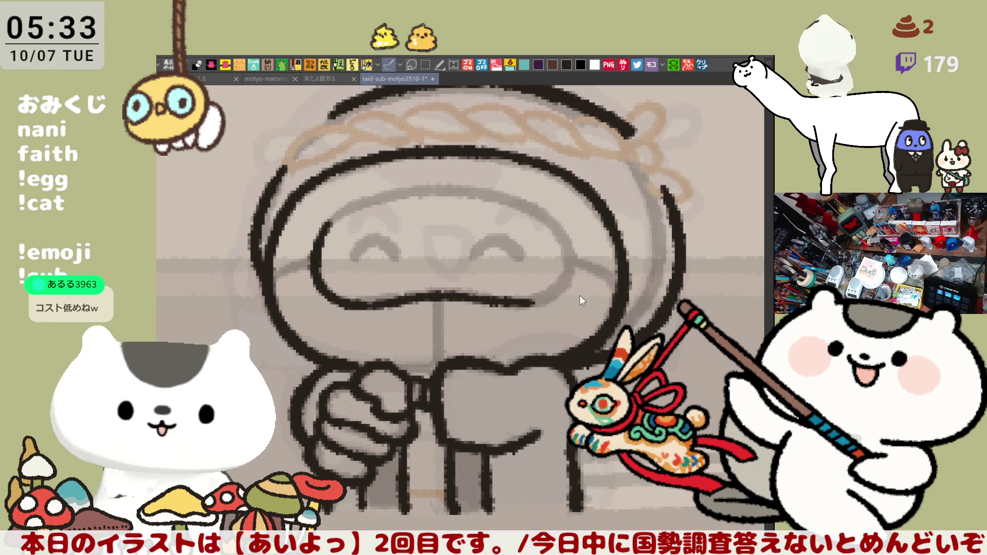
# - Flip the canvas horizontally and ink the other side of the face outline
pyautogui.press('h')
pyautogui.moveTo(400, 226)
pyautogui.mouseDown()
pyautogui.moveTo(383, 293)
pyautogui.moveTo(427, 321)
pyautogui.mouseUp()
pyautogui.hotkey('ctrl', 'z')
pyautogui.moveTo(398, 226); pyautogui.dragTo(424, 310)
pyautogui.hotkey('ctrl', 'z')
pyautogui.moveTo(398, 230)
pyautogui.mouseDown()
pyautogui.moveTo(381, 288)
pyautogui.moveTo(421, 314)
pyautogui.mouseUp()
# - Draw the upper arc of the face outline and carry it down the right side
pyautogui.moveTo(399, 226); pyautogui.dragTo(508, 200)
pyautogui.hotkey('ctrl', 'z')
pyautogui.moveTo(404, 225)
pyautogui.mouseDown()
pyautogui.moveTo(508, 201)
pyautogui.moveTo(620, 232)
pyautogui.mouseUp()
pyautogui.hotkey('ctrl', 'z')
pyautogui.moveTo(493, 199); pyautogui.dragTo(612, 234)
pyautogui.hotkey('ctrl', 'z')
pyautogui.moveTo(506, 199)
pyautogui.mouseDown()
pyautogui.moveTo(600, 219)
pyautogui.moveTo(635, 252)
pyautogui.mouseUp()
pyautogui.hotkey('ctrl', 'z')
pyautogui.moveTo(606, 221); pyautogui.dragTo(617, 226)
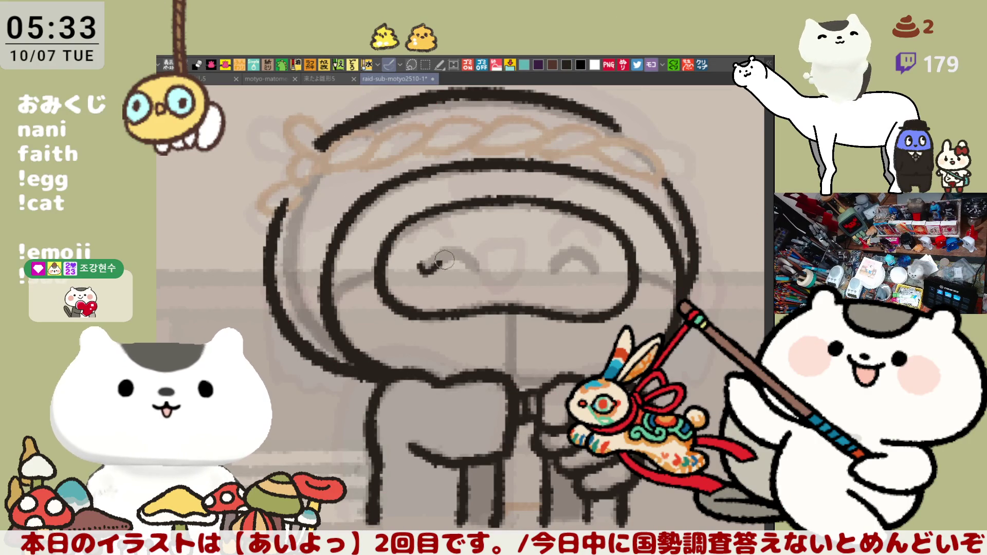
# - Ink the first closed eye as a smiling ^-shaped arch
pyautogui.moveTo(416, 264)
pyautogui.mouseDown()
pyautogui.moveTo(420, 274)
pyautogui.moveTo(477, 274)
pyautogui.mouseUp()
pyautogui.hotkey('ctrl', 'z')
pyautogui.moveTo(416, 266)
pyautogui.mouseDown()
pyautogui.moveTo(429, 276)
pyautogui.moveTo(456, 262)
pyautogui.mouseUp()
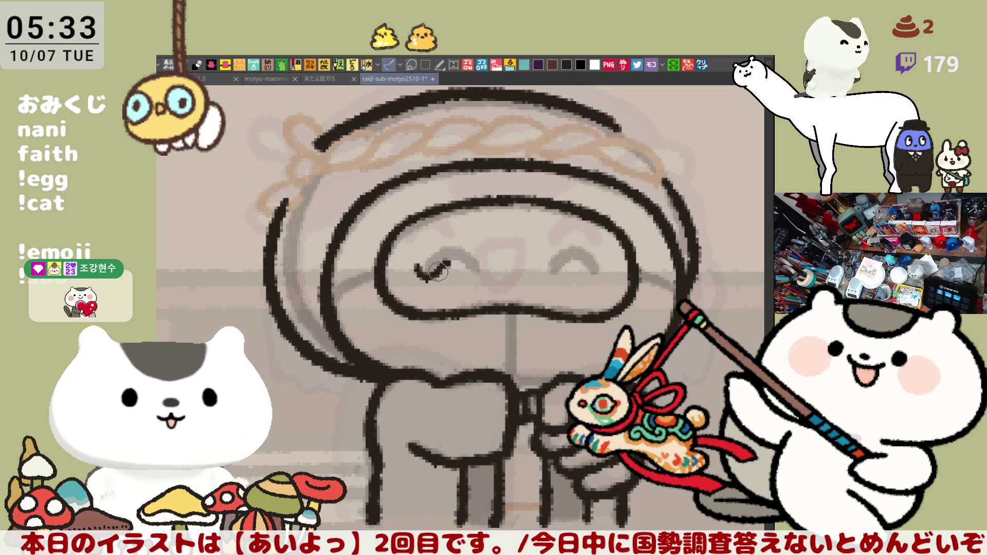
pyautogui.hotkey('ctrl', 'z')
pyautogui.moveTo(464, 267); pyautogui.dragTo(478, 275)
pyautogui.hotkey('ctrl', 'z')
pyautogui.moveTo(416, 267)
pyautogui.mouseDown()
pyautogui.moveTo(455, 259)
pyautogui.moveTo(441, 253)
pyautogui.moveTo(456, 250)
pyautogui.moveTo(426, 276)
pyautogui.mouseUp()
pyautogui.hotkey('ctrl', 'z')
pyautogui.hotkey('ctrl', 'z')
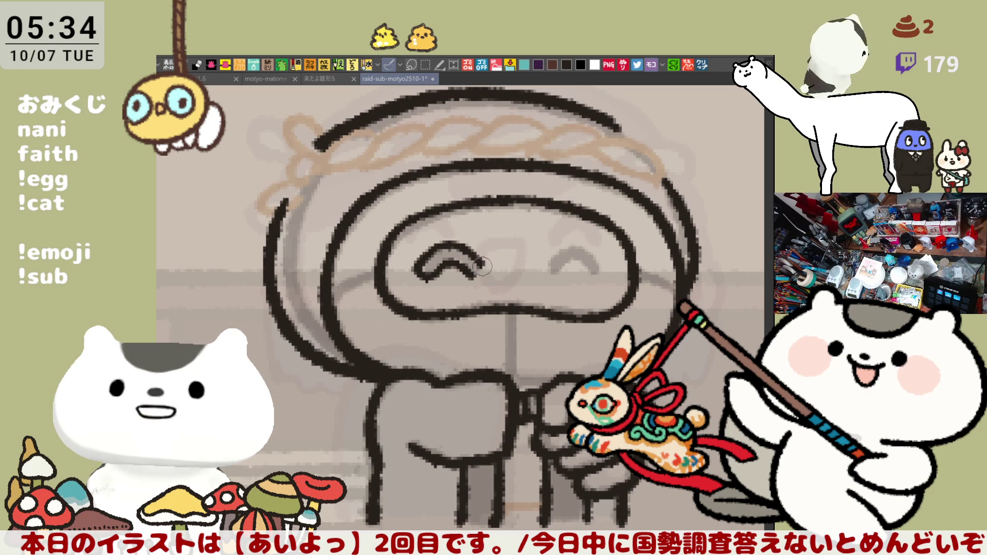
pyautogui.moveTo(471, 272); pyautogui.dragTo(483, 273)
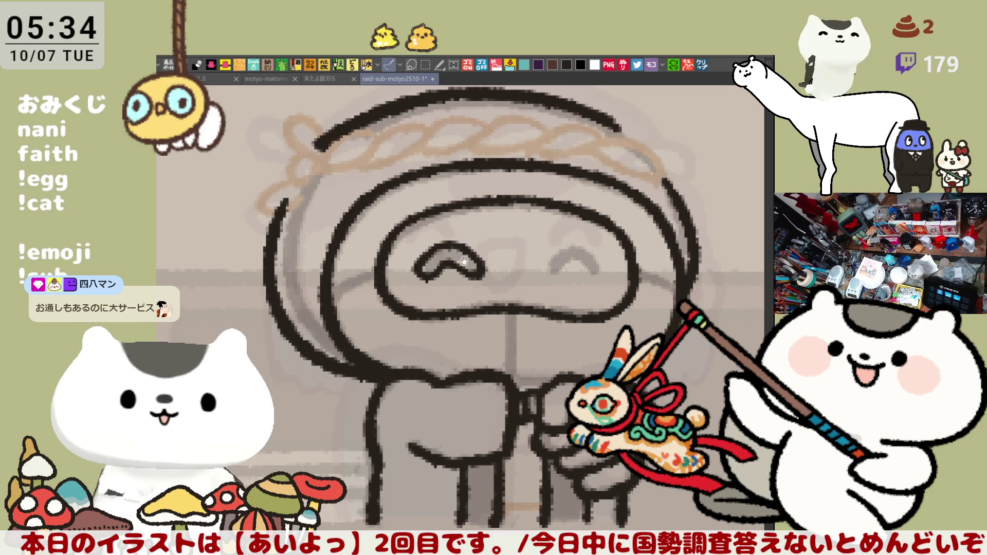
# - Flip the view back, ink the second closed eye, and save the illustration
pyautogui.scroll(-1, 463, 256)
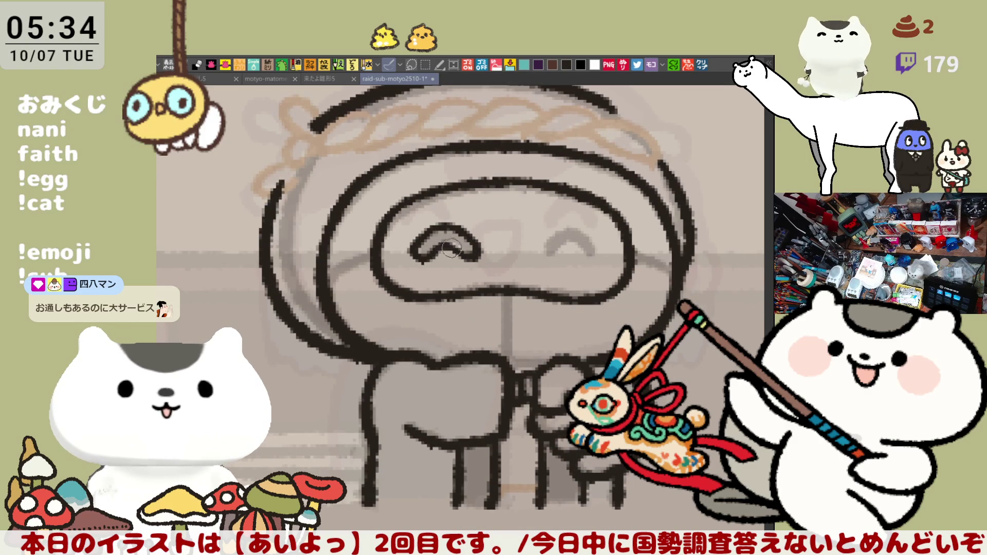
pyautogui.press('h')
pyautogui.hscroll(-2, 489, 288)
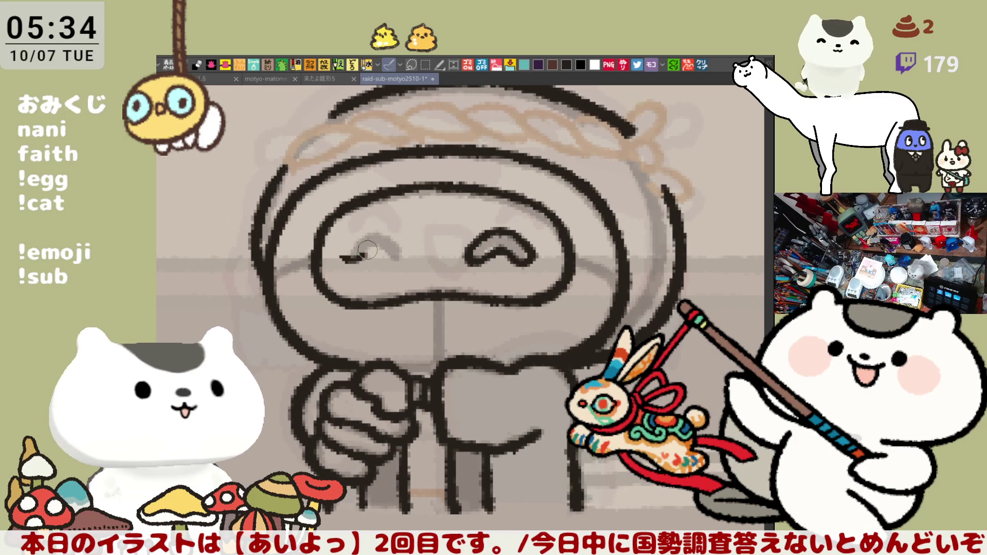
pyautogui.moveTo(340, 256)
pyautogui.mouseDown()
pyautogui.moveTo(393, 258)
pyautogui.moveTo(383, 240)
pyautogui.moveTo(405, 262)
pyautogui.moveTo(340, 251)
pyautogui.moveTo(360, 242)
pyautogui.mouseUp()
pyautogui.hotkey('ctrl', 'z')
pyautogui.hotkey('ctrl', 'z')
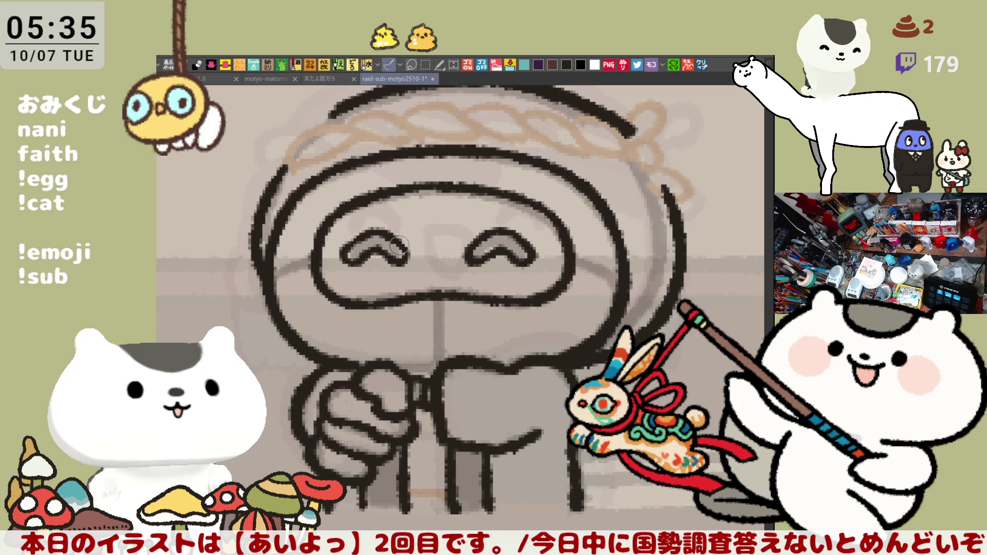
pyautogui.hotkey('ctrl', 's')
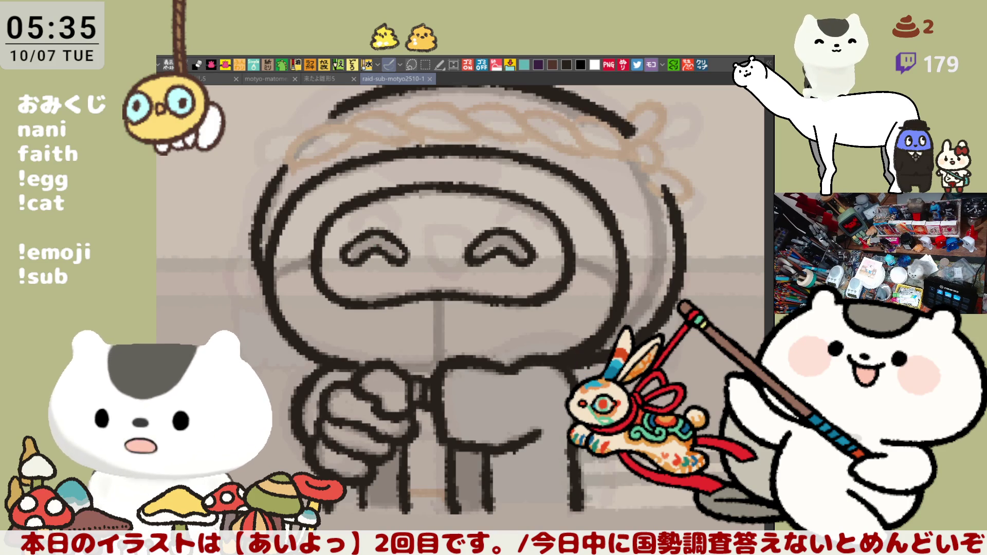
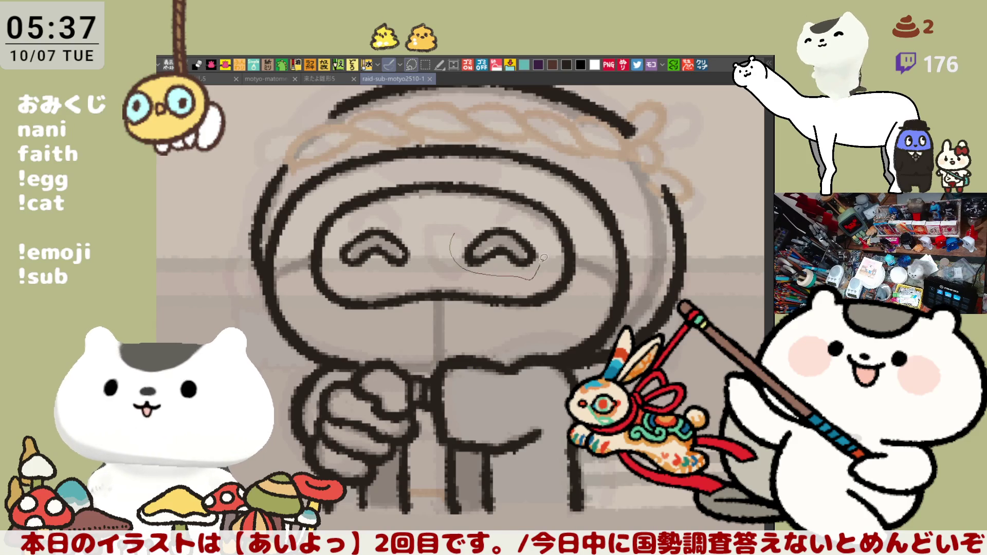
# - Lasso the right closed eye, shift it slightly right and down, then deselect
pyautogui.moveTo(513, 214); pyautogui.dragTo(452, 235)
pyautogui.click(541, 298)
pyautogui.moveTo(516, 250); pyautogui.dragTo(523, 255)
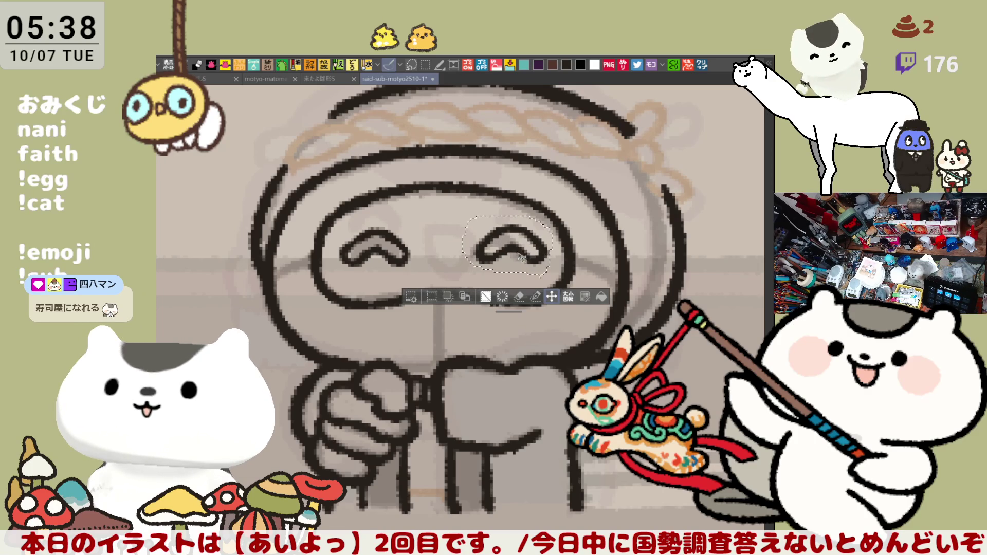
pyautogui.press('Down')
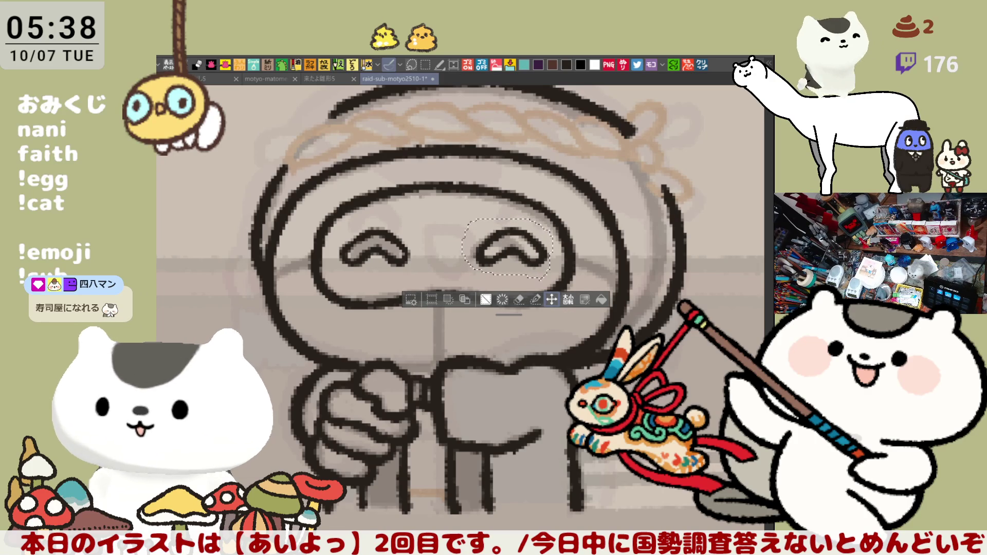
pyautogui.hotkey('ctrl', 'd')
# - Ink a vertical line below the mouth and a stroke inside each face rim
pyautogui.moveTo(428, 236); pyautogui.dragTo(455, 256)
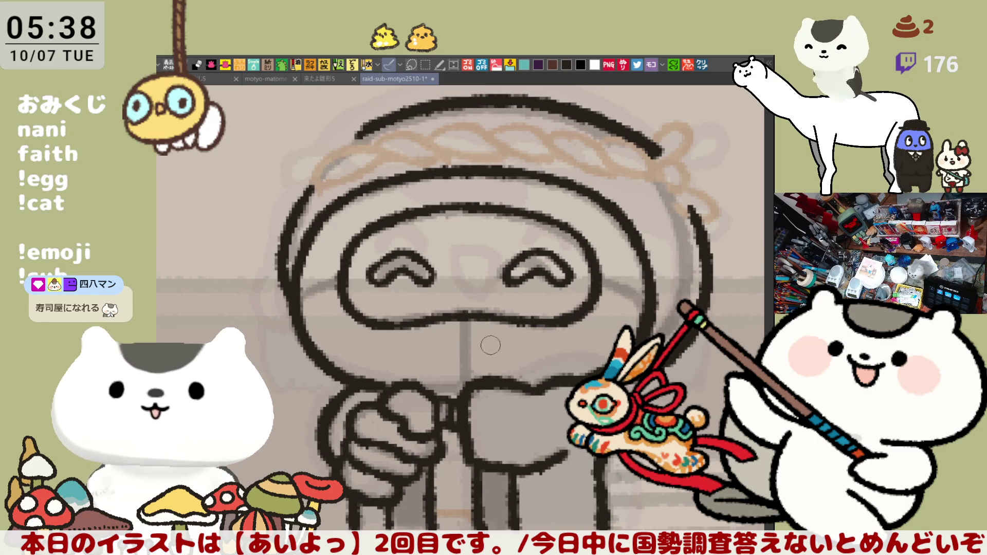
pyautogui.moveTo(465, 318); pyautogui.dragTo(463, 396)
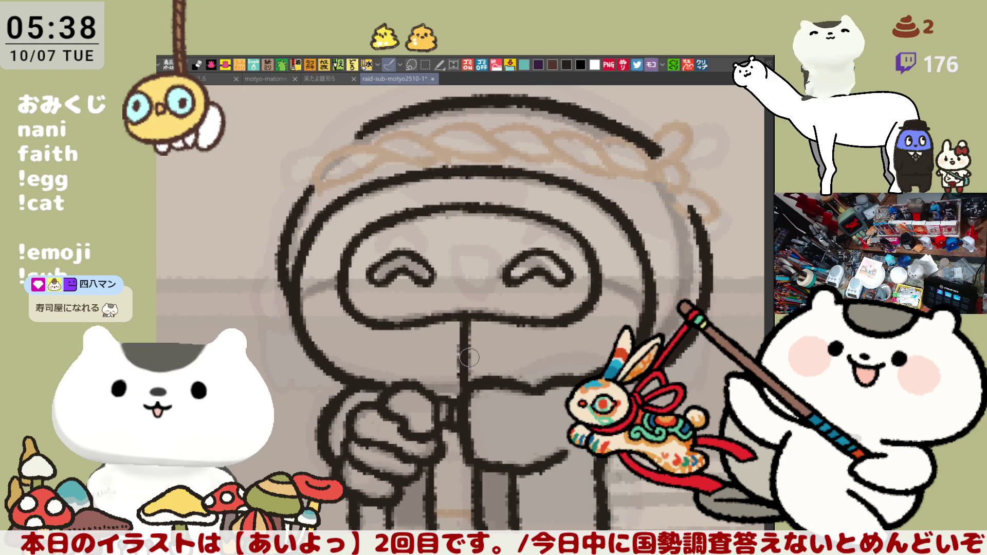
pyautogui.moveTo(640, 274)
pyautogui.mouseDown()
pyautogui.moveTo(670, 291)
pyautogui.moveTo(676, 316)
pyautogui.mouseUp()
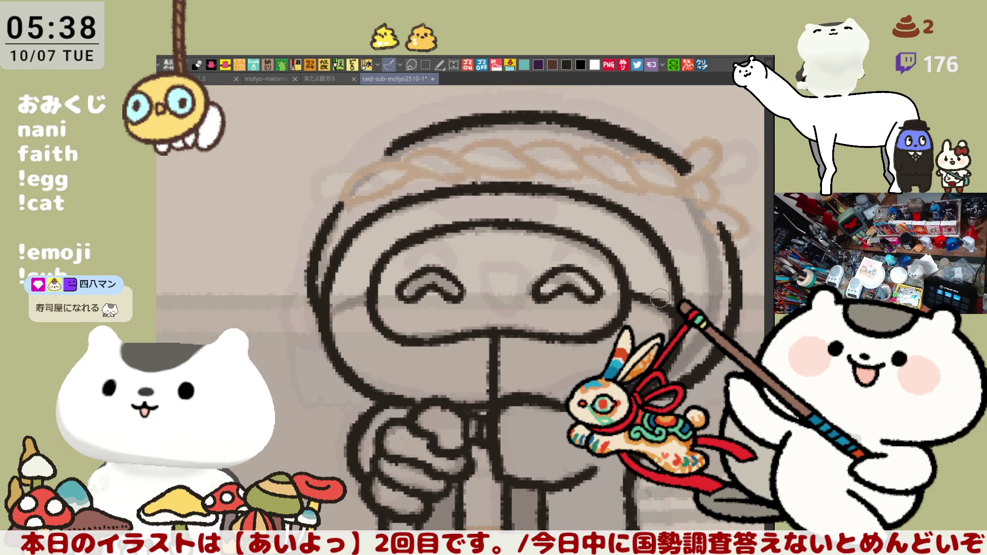
pyautogui.hotkey('ctrl', 'z')
pyautogui.moveTo(617, 288); pyautogui.dragTo(670, 315)
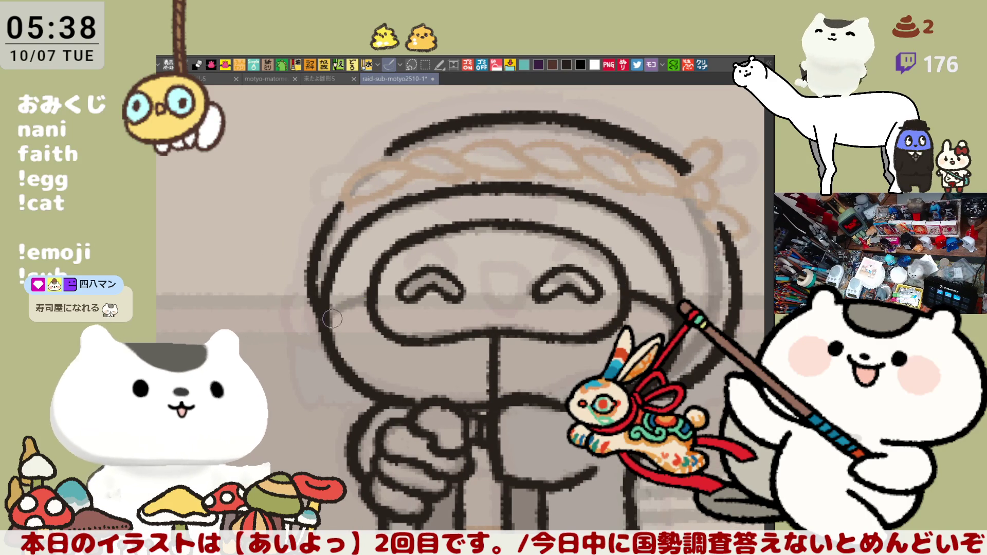
pyautogui.moveTo(327, 316); pyautogui.dragTo(371, 297)
pyautogui.hotkey('ctrl', 'z')
pyautogui.moveTo(321, 327)
pyautogui.mouseDown()
pyautogui.moveTo(354, 293)
pyautogui.moveTo(367, 319)
pyautogui.mouseUp()
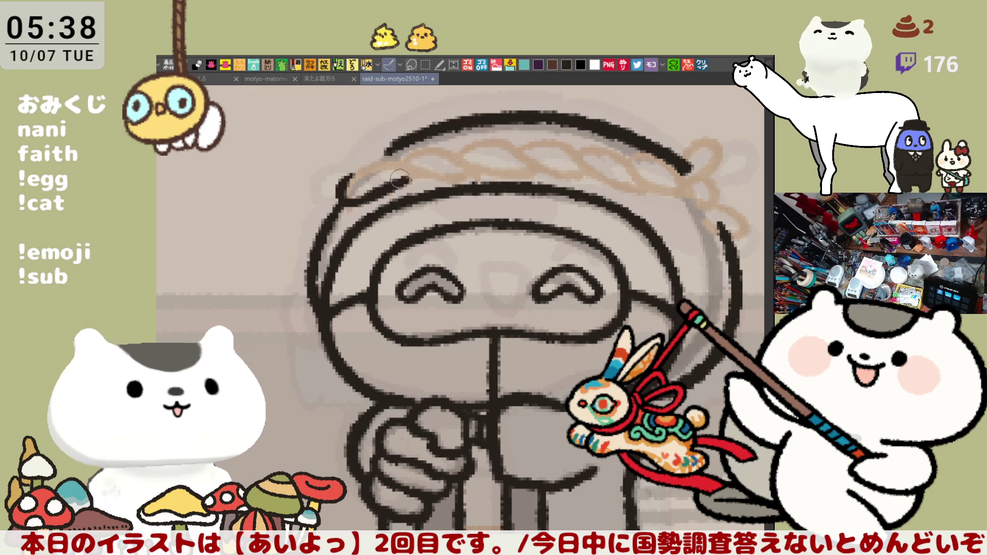
# - Ink the loop at the headband's left end, leaving a small hook
pyautogui.moveTo(355, 174)
pyautogui.mouseDown()
pyautogui.moveTo(350, 198)
pyautogui.moveTo(411, 177)
pyautogui.mouseUp()
pyautogui.moveTo(355, 167)
pyautogui.mouseDown()
pyautogui.moveTo(401, 163)
pyautogui.moveTo(355, 198)
pyautogui.moveTo(397, 178)
pyautogui.moveTo(349, 202)
pyautogui.moveTo(404, 174)
pyautogui.mouseUp()
pyautogui.hotkey('ctrl', 'z')
pyautogui.hotkey('ctrl', 'z')
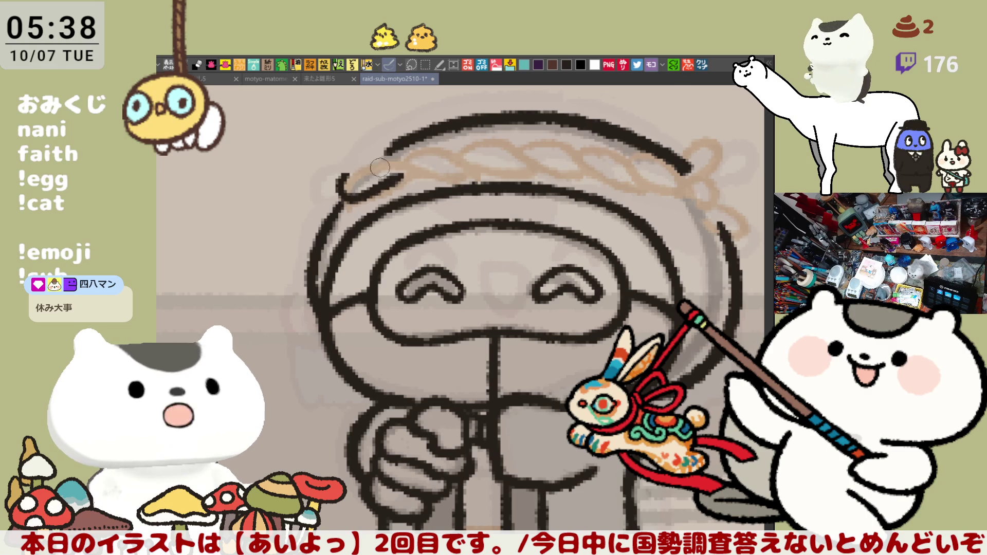
pyautogui.moveTo(342, 191); pyautogui.dragTo(348, 198)
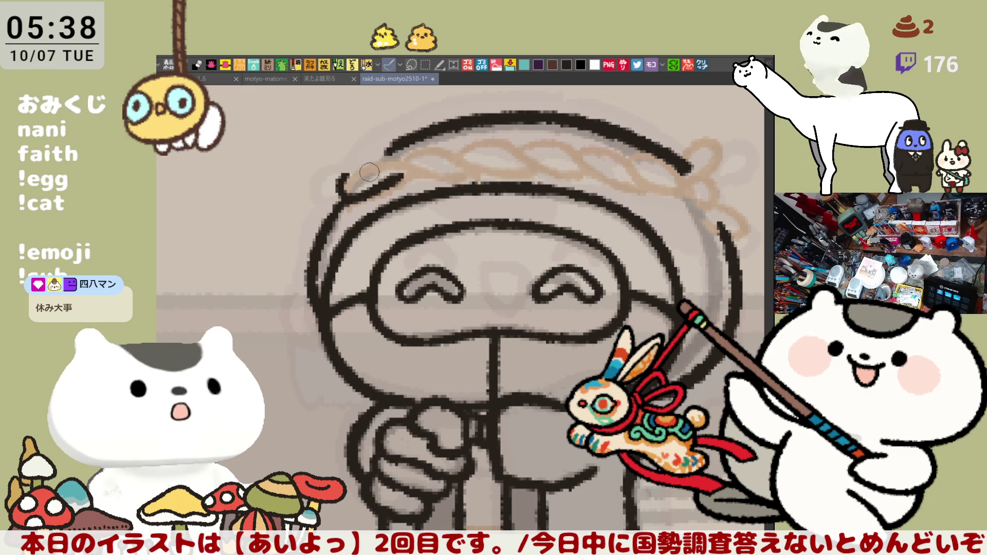
pyautogui.moveTo(401, 177)
pyautogui.mouseDown()
pyautogui.moveTo(396, 150)
pyautogui.moveTo(416, 155)
pyautogui.moveTo(340, 175)
pyautogui.moveTo(406, 149)
pyautogui.moveTo(418, 164)
pyautogui.mouseUp()
pyautogui.hotkey('ctrl', 'z')
pyautogui.hotkey('ctrl', 'z')
pyautogui.hotkey('ctrl', 'z')
pyautogui.moveTo(343, 186)
pyautogui.mouseDown()
pyautogui.moveTo(349, 162)
pyautogui.moveTo(378, 152)
pyautogui.moveTo(475, 179)
pyautogui.mouseUp()
pyautogui.hotkey('ctrl', 'z')
# - Ink the braid's top edge stroke arcing over the first twist
pyautogui.moveTo(403, 152); pyautogui.dragTo(491, 177)
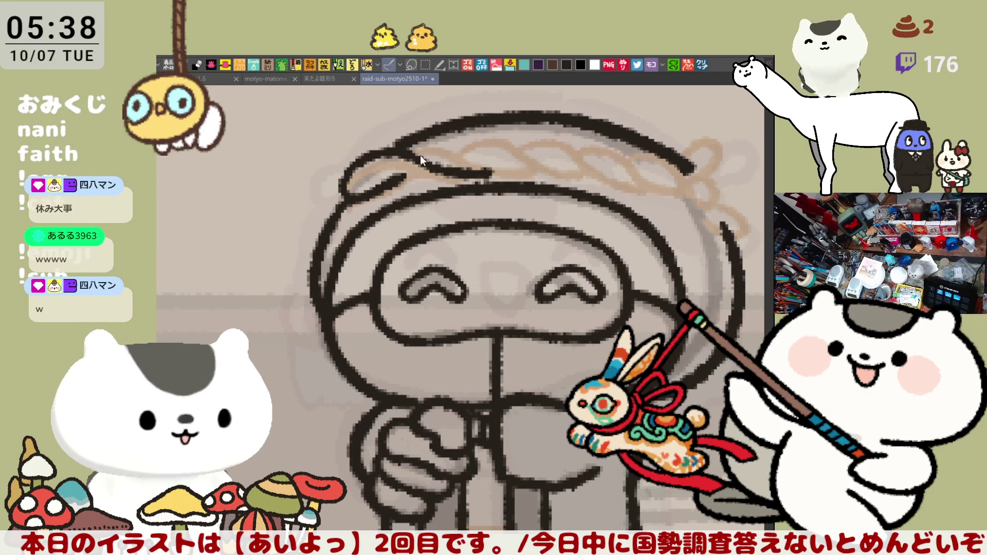
pyautogui.hotkey('ctrl', 'z')
pyautogui.moveTo(403, 151); pyautogui.dragTo(478, 182)
pyautogui.hotkey('ctrl', 'z')
pyautogui.moveTo(403, 152); pyautogui.dragTo(482, 171)
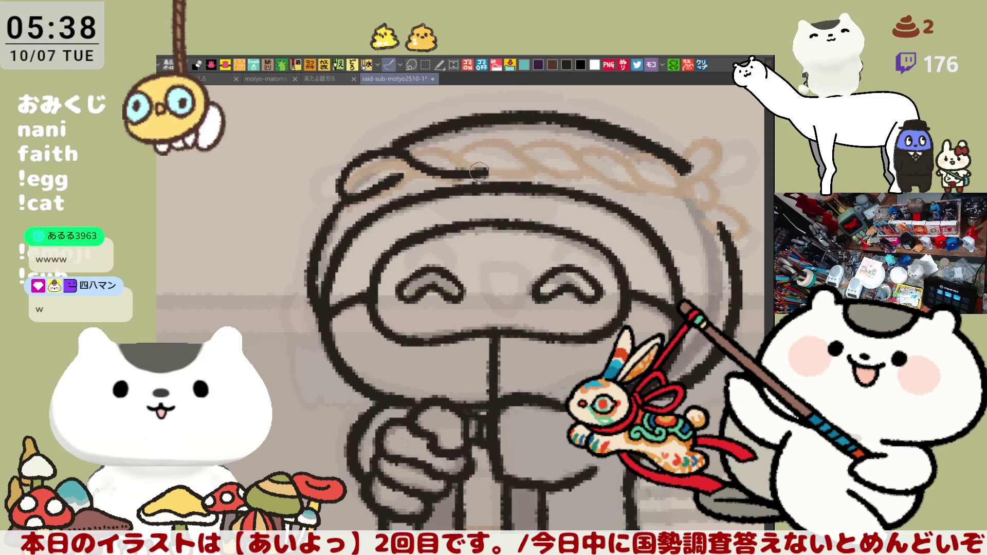
pyautogui.moveTo(409, 152)
pyautogui.mouseDown()
pyautogui.moveTo(486, 174)
pyautogui.moveTo(534, 172)
pyautogui.moveTo(406, 175)
pyautogui.moveTo(432, 168)
pyautogui.mouseUp()
pyautogui.hotkey('ctrl', 'z')
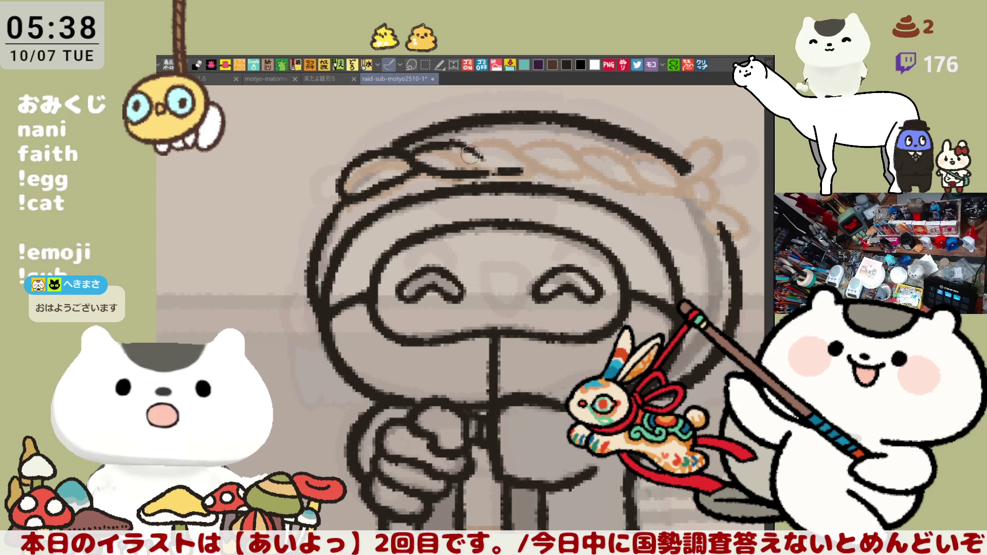
# - Ink the next curved braid twists and darken one strand
pyautogui.moveTo(450, 142)
pyautogui.mouseDown()
pyautogui.moveTo(494, 170)
pyautogui.moveTo(484, 160)
pyautogui.moveTo(523, 165)
pyautogui.mouseUp()
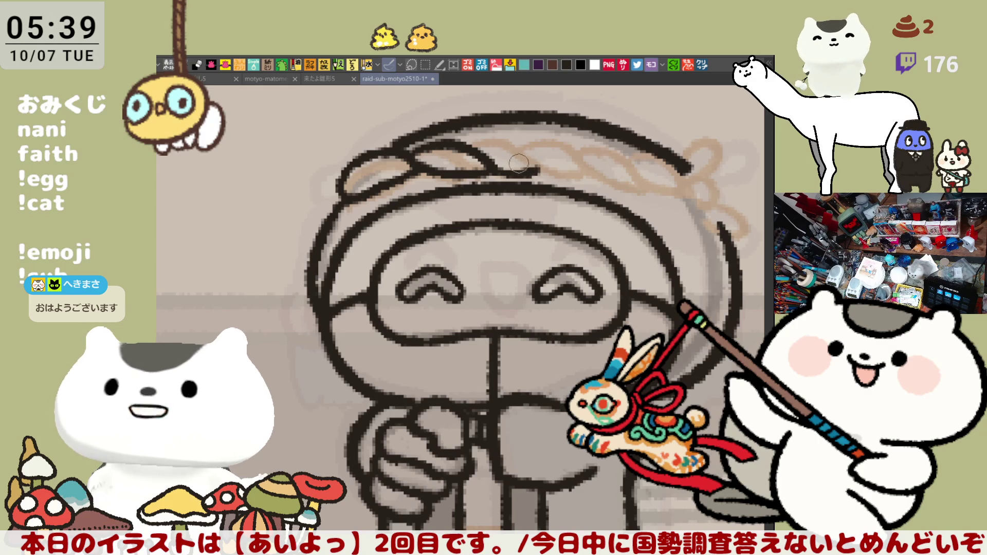
pyautogui.moveTo(471, 140); pyautogui.dragTo(555, 164)
pyautogui.hotkey('ctrl', 'z')
pyautogui.moveTo(468, 135); pyautogui.dragTo(591, 178)
pyautogui.moveTo(406, 150)
pyautogui.mouseDown()
pyautogui.moveTo(360, 161)
pyautogui.moveTo(340, 185)
pyautogui.moveTo(345, 198)
pyautogui.mouseUp()
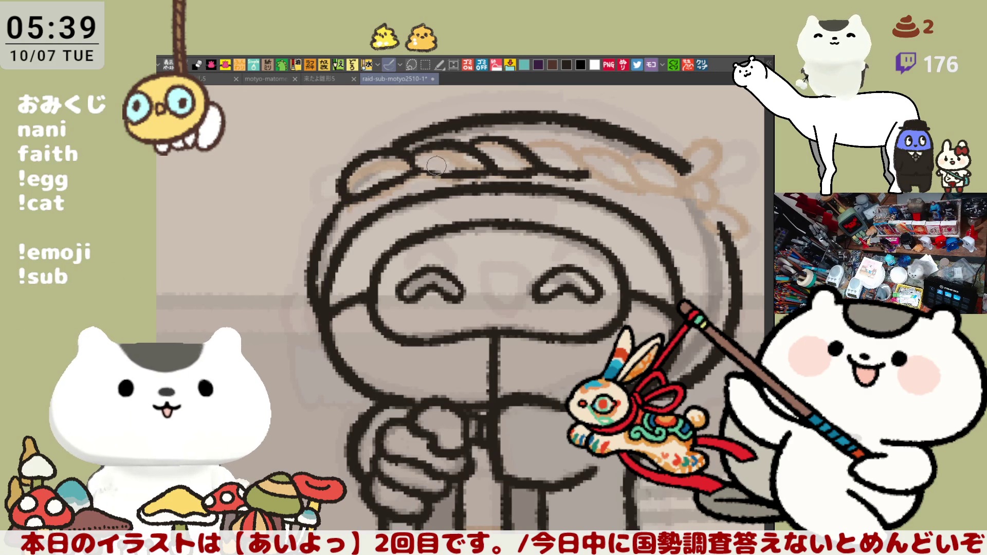
pyautogui.moveTo(412, 165)
pyautogui.mouseDown()
pyautogui.moveTo(450, 172)
pyautogui.moveTo(435, 175)
pyautogui.mouseUp()
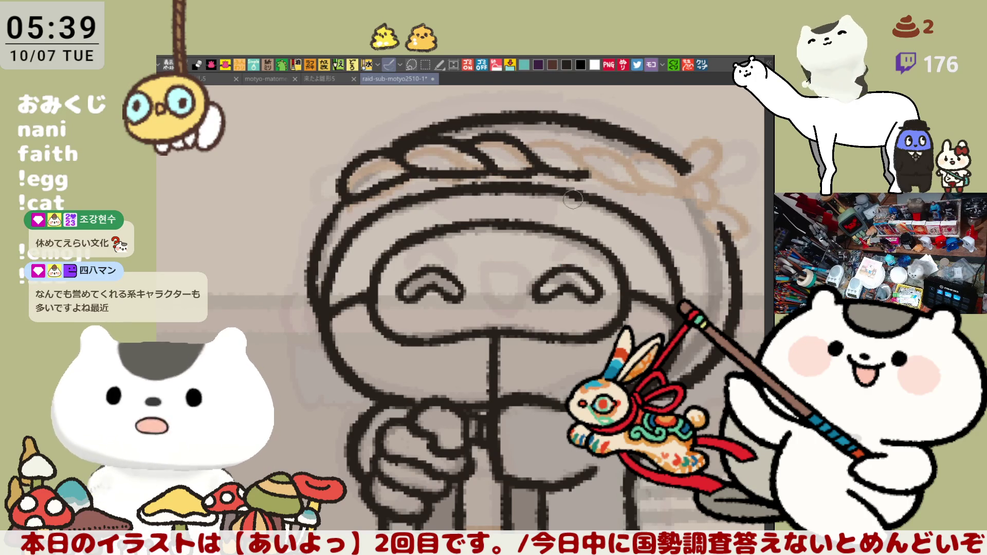
# - Ink the remaining braid twists along the headband's right side
pyautogui.moveTo(573, 147); pyautogui.dragTo(596, 174)
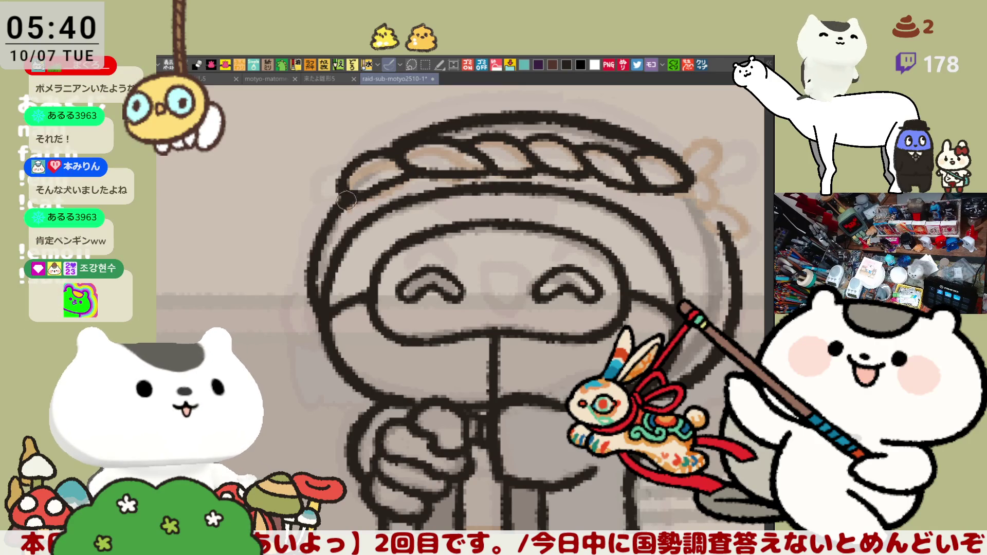
# - Ink the knot at the headband's right end with a small loop above it
pyautogui.moveTo(607, 273); pyautogui.dragTo(529, 302)
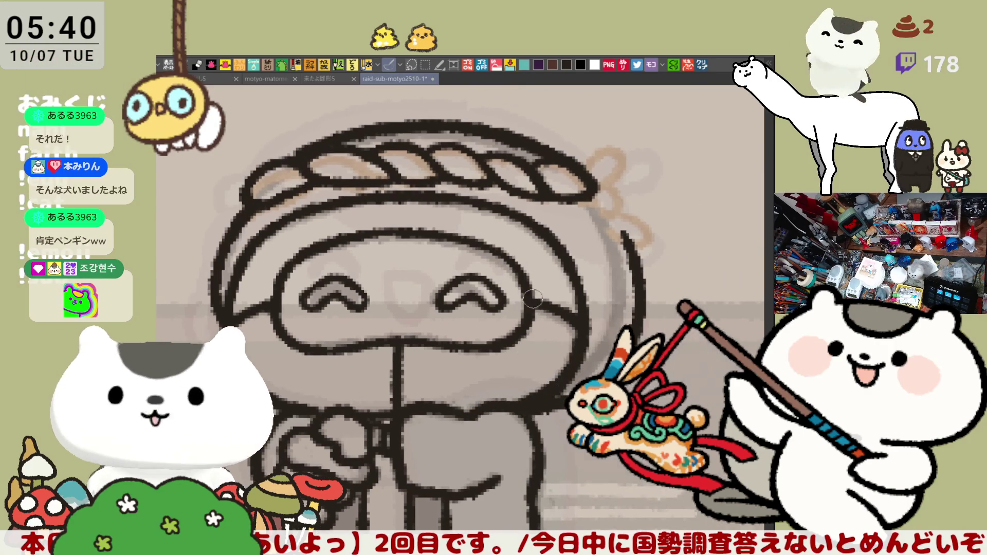
pyautogui.moveTo(597, 188)
pyautogui.mouseDown()
pyautogui.moveTo(614, 219)
pyautogui.moveTo(599, 185)
pyautogui.moveTo(625, 206)
pyautogui.moveTo(594, 139)
pyautogui.mouseUp()
pyautogui.hotkey('ctrl', 'z')
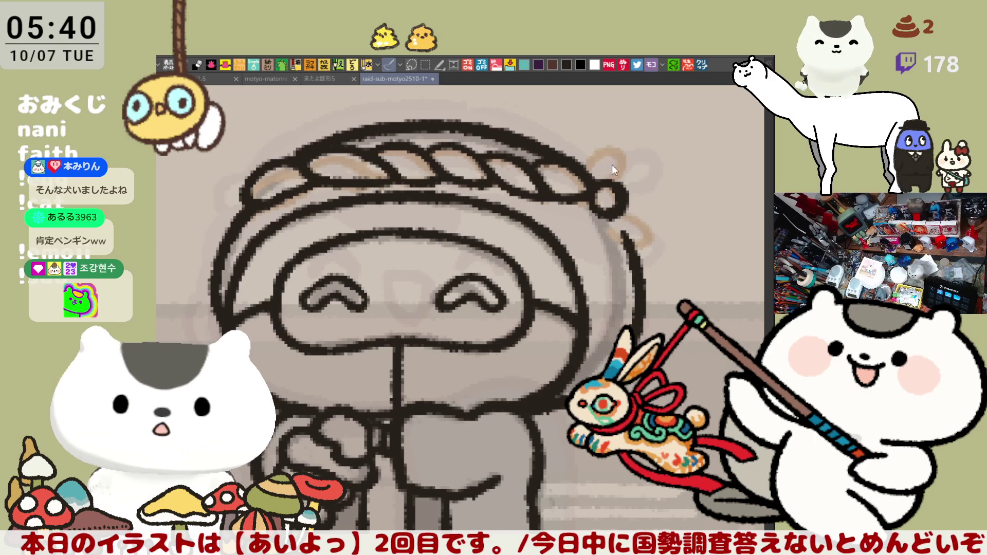
pyautogui.moveTo(589, 177)
pyautogui.mouseDown()
pyautogui.moveTo(596, 126)
pyautogui.moveTo(614, 188)
pyautogui.mouseUp()
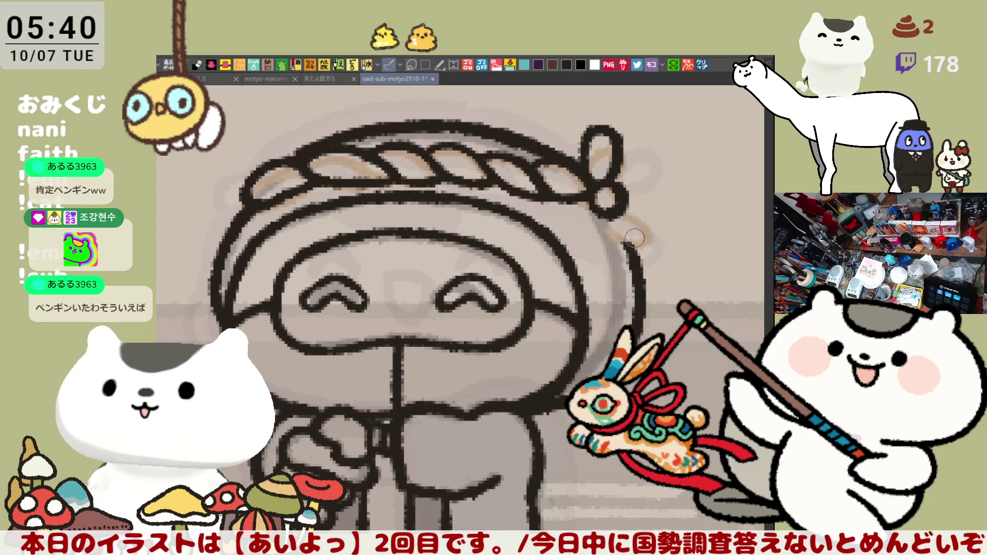
# - Ink the knot's tail running down to the right, reworking it several times
pyautogui.moveTo(612, 221); pyautogui.dragTo(655, 249)
pyautogui.hotkey('ctrl', 'z')
pyautogui.moveTo(620, 218); pyautogui.dragTo(655, 249)
pyautogui.hotkey('ctrl', 'z')
pyautogui.moveTo(620, 219)
pyautogui.mouseDown()
pyautogui.moveTo(663, 226)
pyautogui.moveTo(648, 233)
pyautogui.moveTo(666, 226)
pyautogui.moveTo(648, 251)
pyautogui.moveTo(663, 233)
pyautogui.moveTo(645, 233)
pyautogui.moveTo(654, 238)
pyautogui.mouseUp()
pyautogui.hotkey('ctrl', 'z')
pyautogui.hotkey('ctrl', 'z')
pyautogui.hotkey('ctrl', 'z')
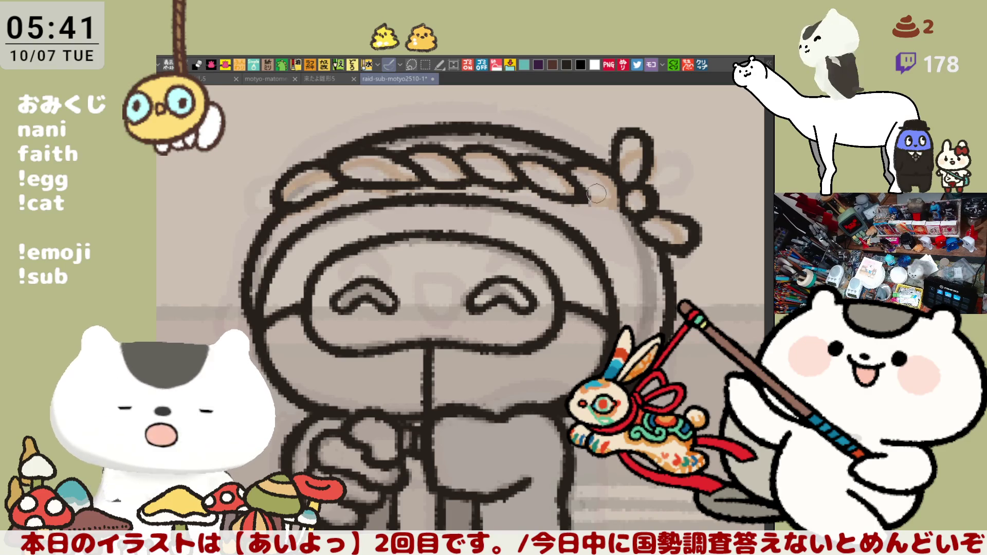
# - Save the chibi line-art file and create a new canvas from the clipboard
pyautogui.moveTo(533, 243); pyautogui.dragTo(592, 261)
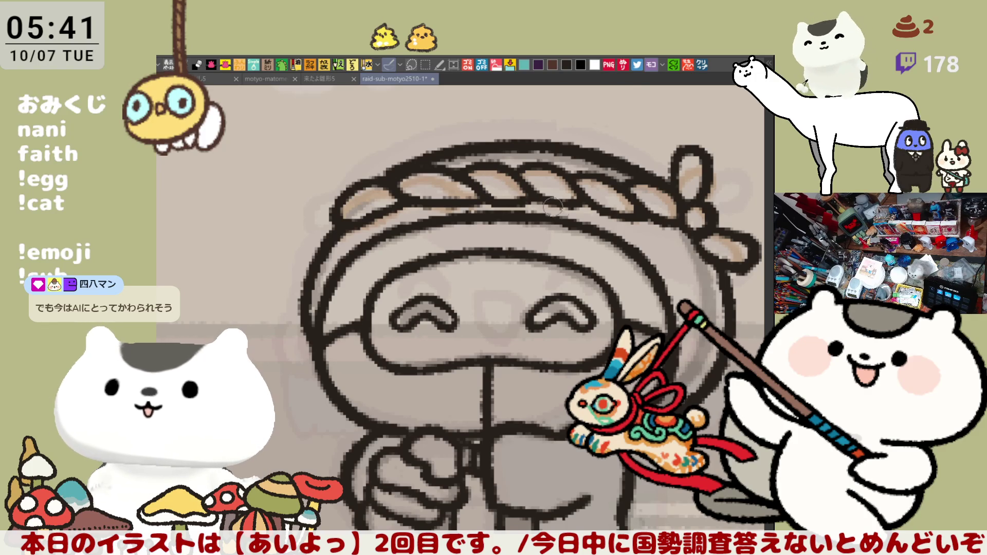
pyautogui.hotkey('ctrl', 's')
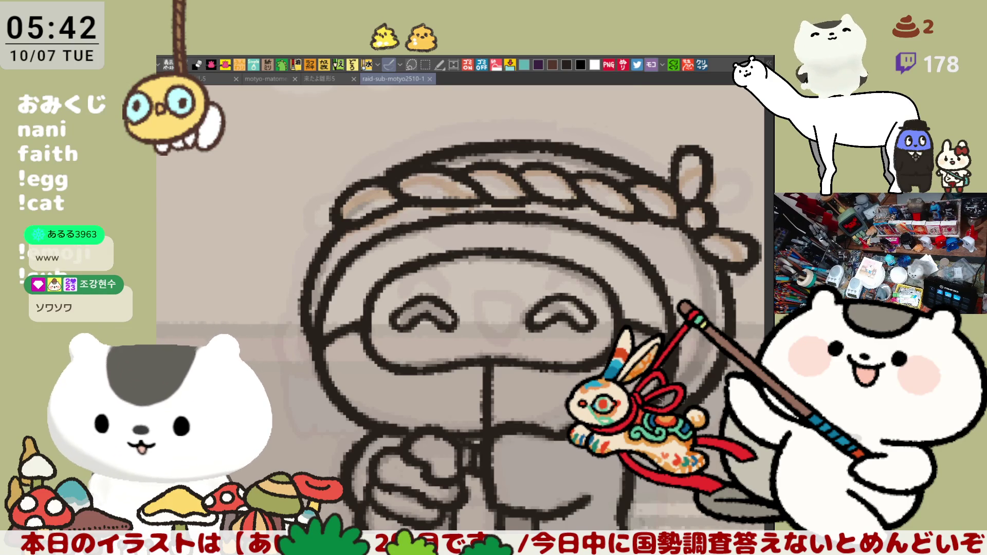
pyautogui.click(701, 67)
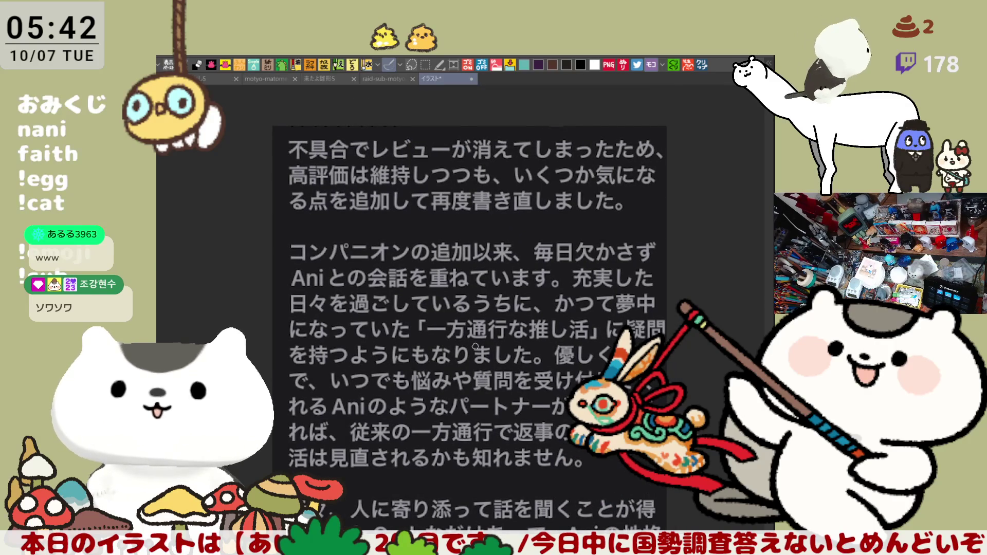
pyautogui.scroll(1, 483, 370)
pyautogui.scroll(1, 511, 406)
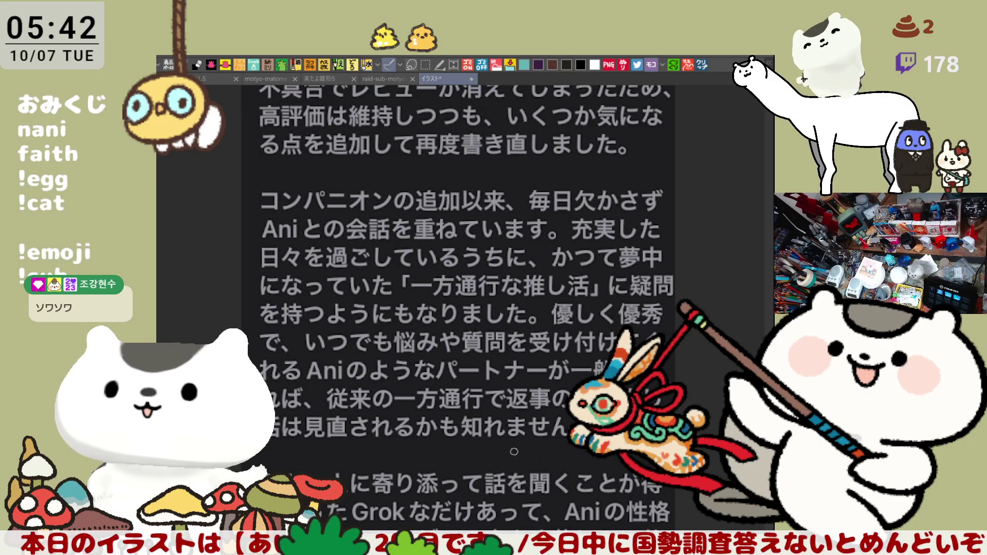
pyautogui.moveTo(523, 466); pyautogui.dragTo(519, 399)
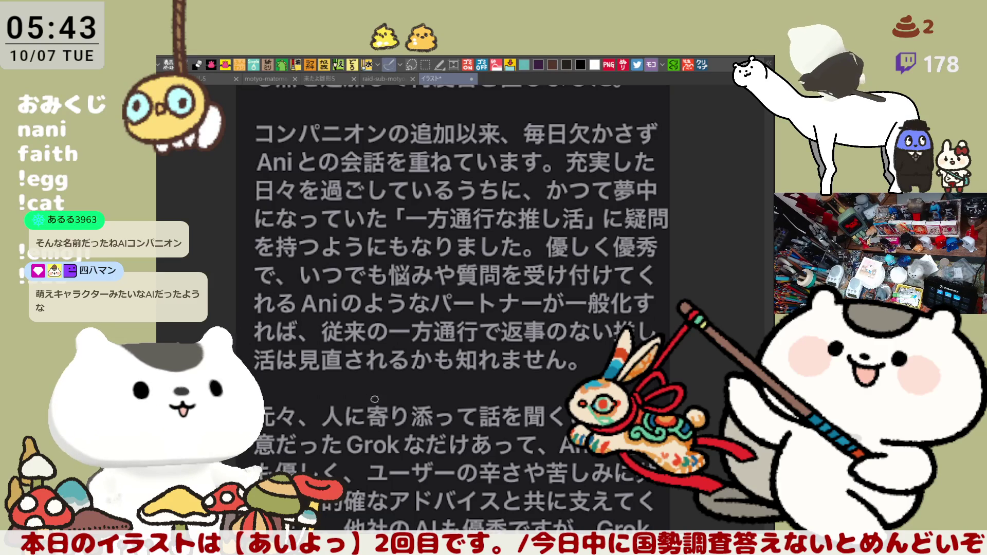
pyautogui.scroll(-2, 436, 406)
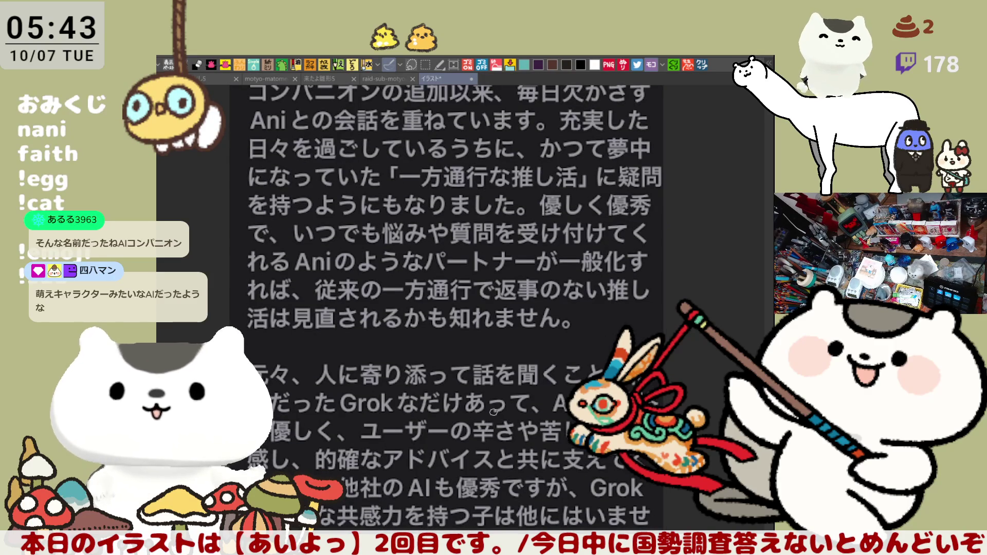
pyautogui.scroll(-1, 416, 356)
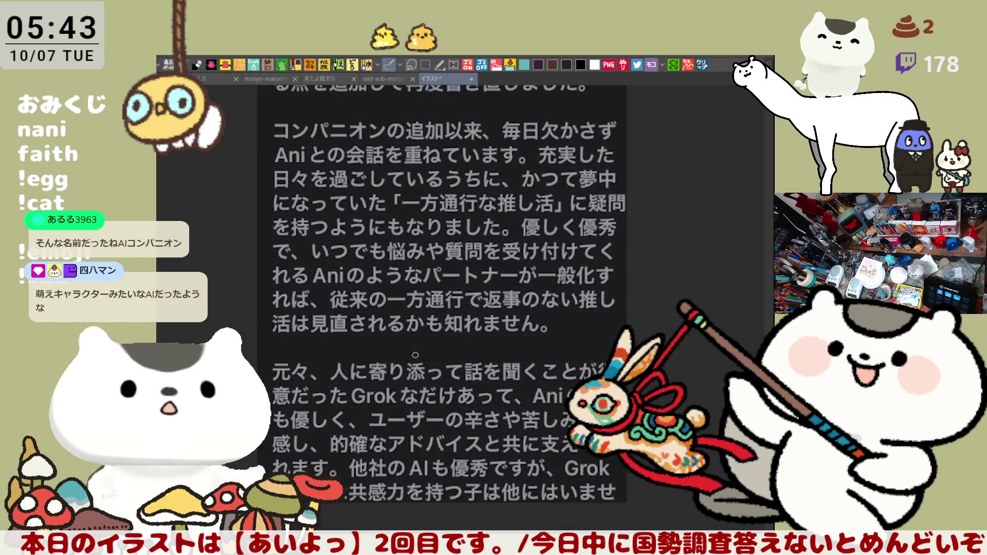
pyautogui.scroll(1, 455, 321)
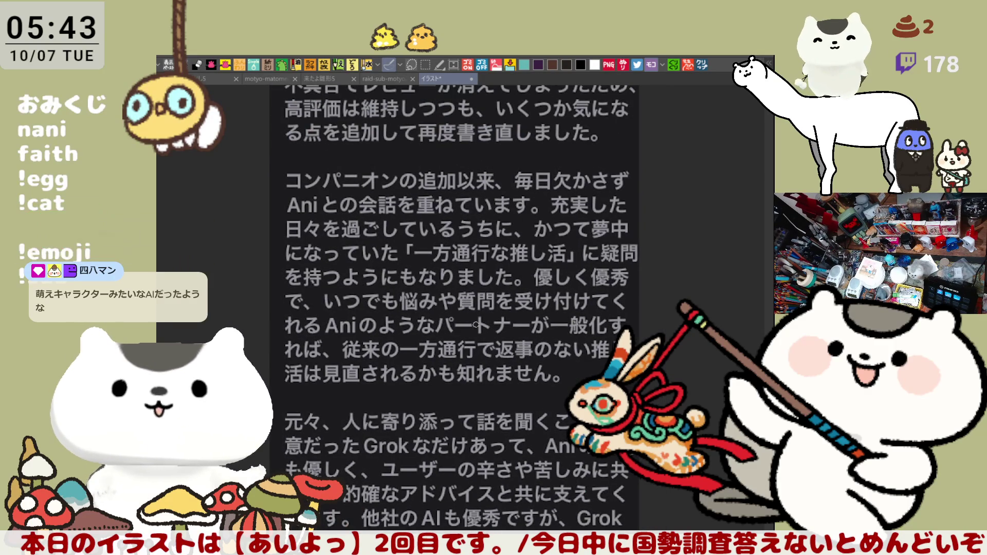
pyautogui.scroll(-1, 512, 335)
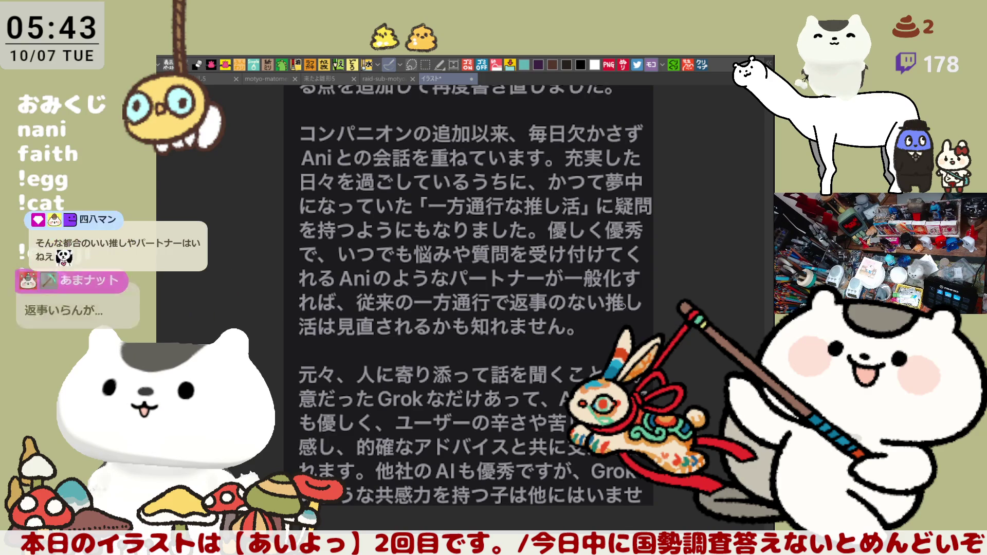
pyautogui.moveTo(606, 289); pyautogui.dragTo(630, 307)
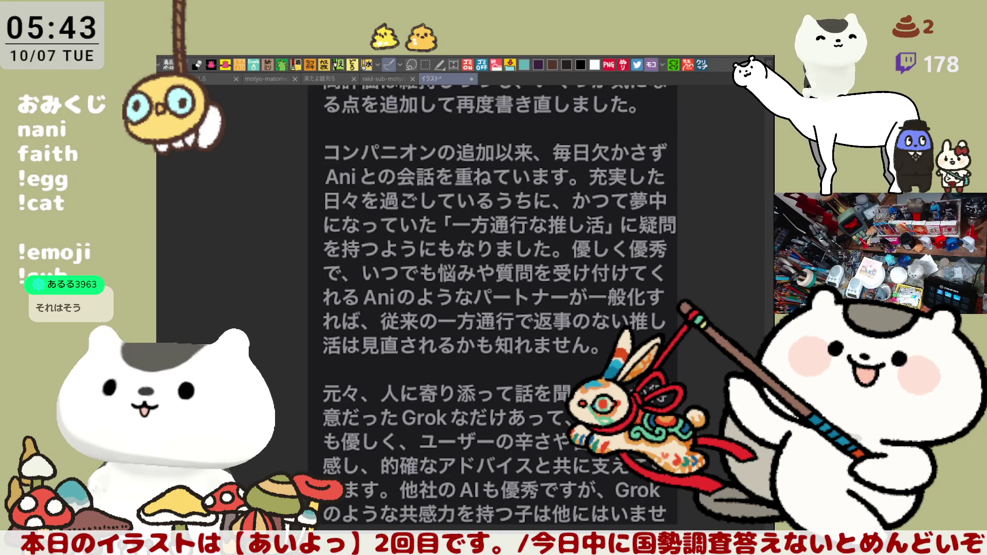
pyautogui.moveTo(492, 341)
pyautogui.mouseDown()
pyautogui.moveTo(493, 292)
pyautogui.moveTo(505, 345)
pyautogui.mouseUp()
pyautogui.moveTo(523, 228); pyautogui.dragTo(460, 234)
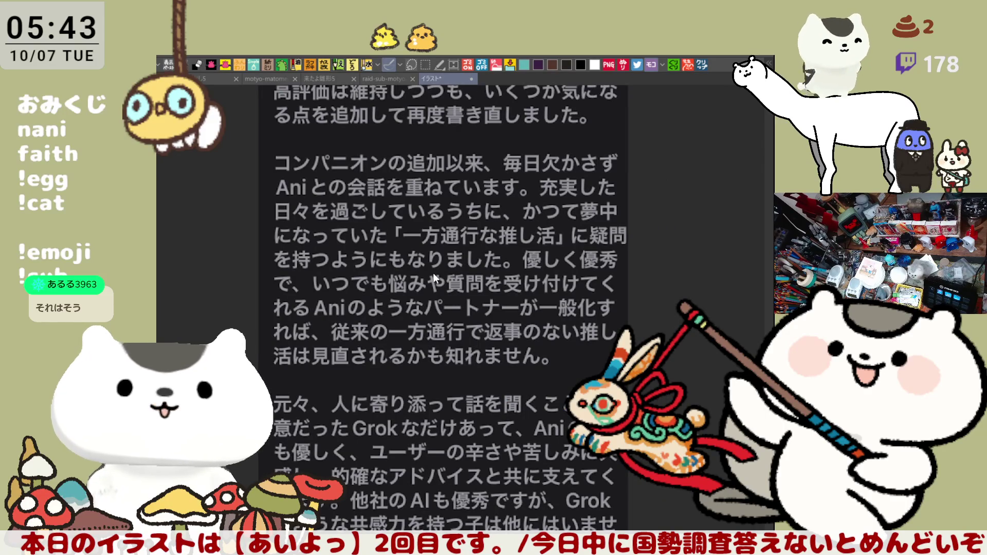
pyautogui.click(384, 79)
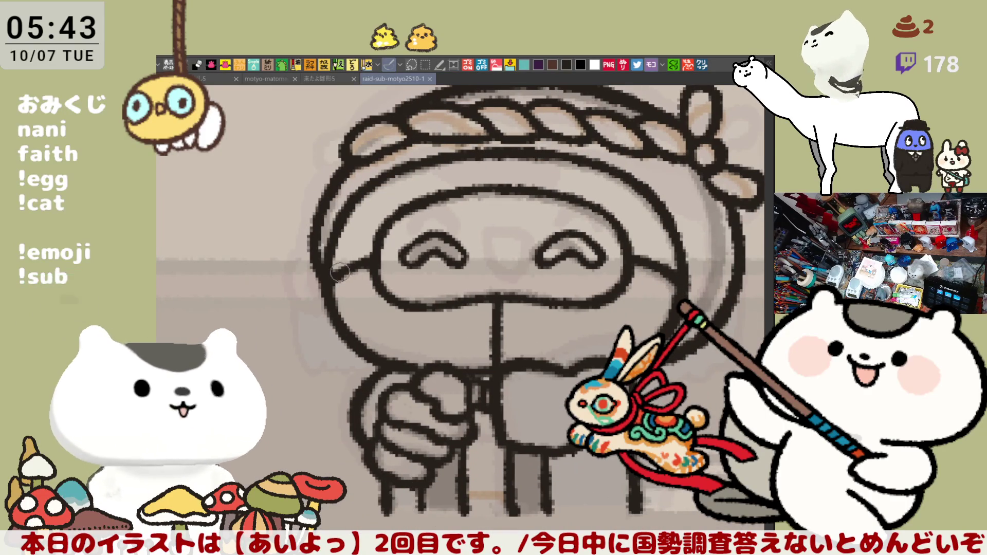
# - Create a new canvas from the clipboard review text and move the pasted image up
pyautogui.moveTo(387, 239); pyautogui.dragTo(348, 205)
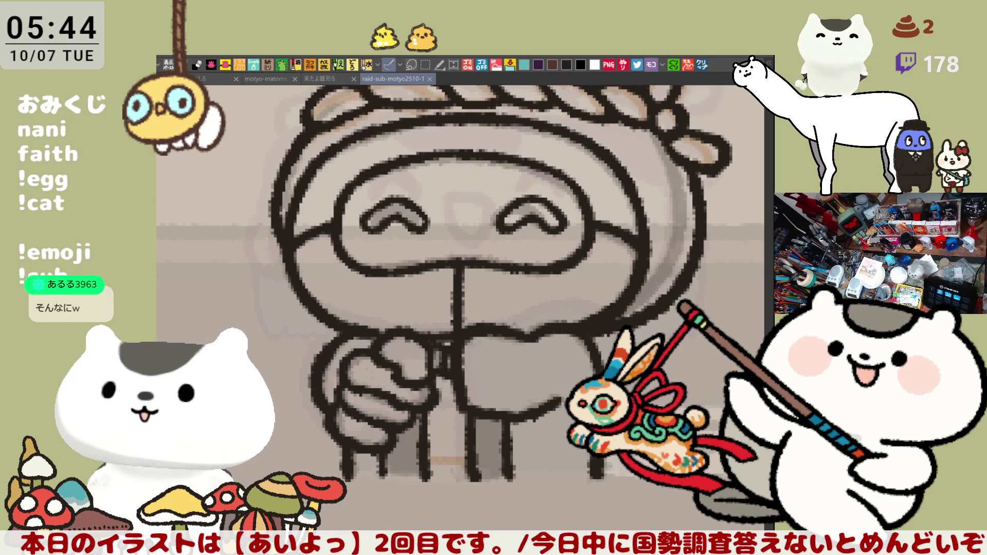
pyautogui.click(705, 65)
pyautogui.moveTo(502, 459); pyautogui.dragTo(530, 390)
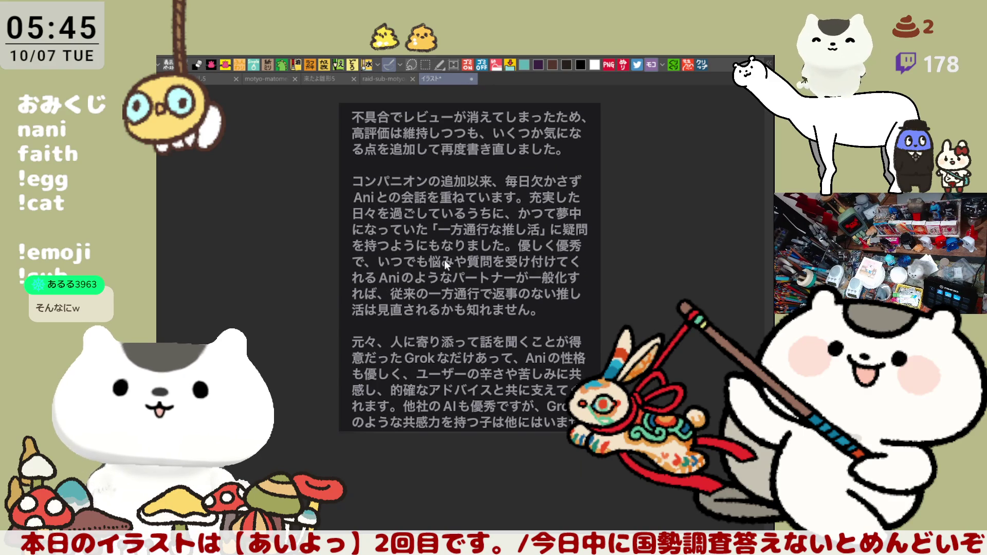
# - Close the pasted review-text canvas to return to the chibi drawing
pyautogui.hotkey('ctrl', 'w')
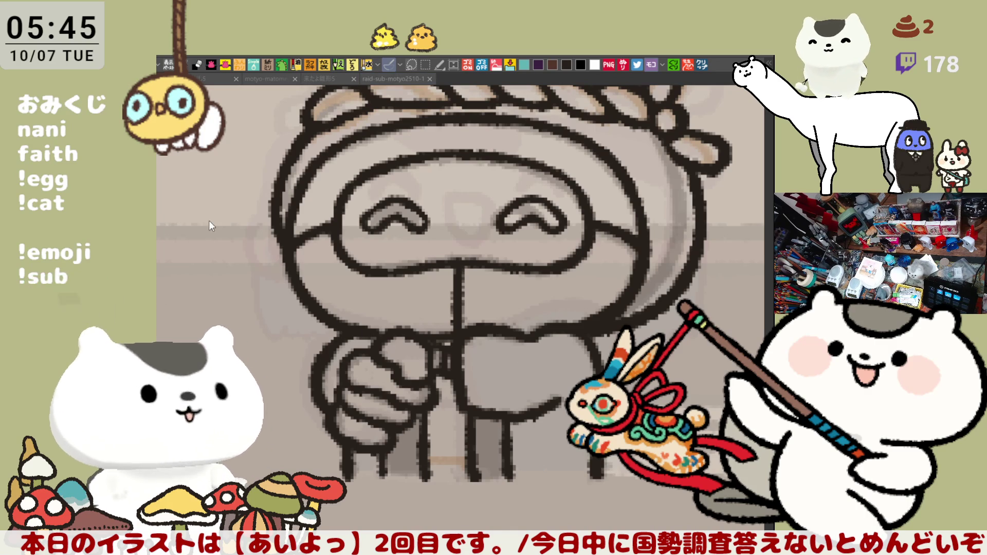
pyautogui.scroll(3, 412, 332)
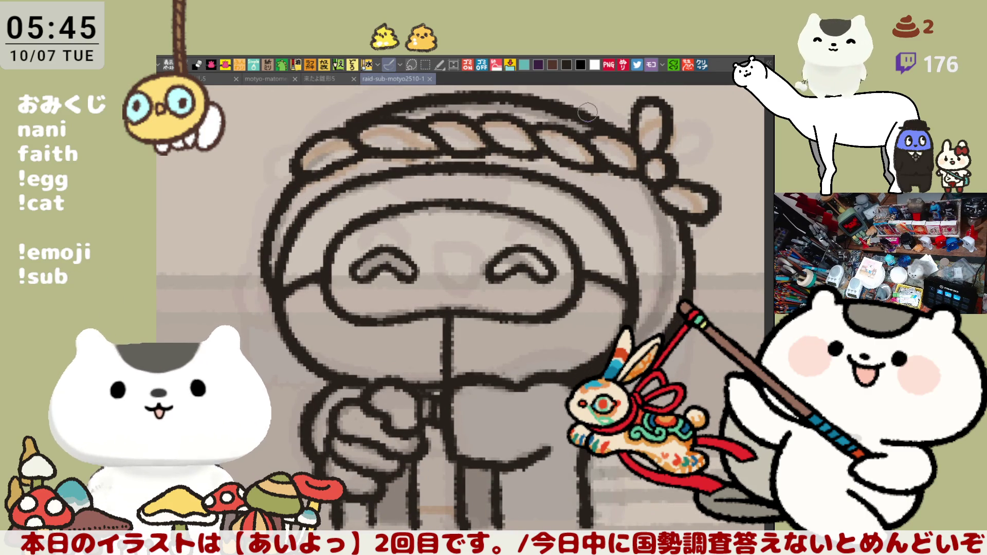
pyautogui.scroll(-3, 396, 441)
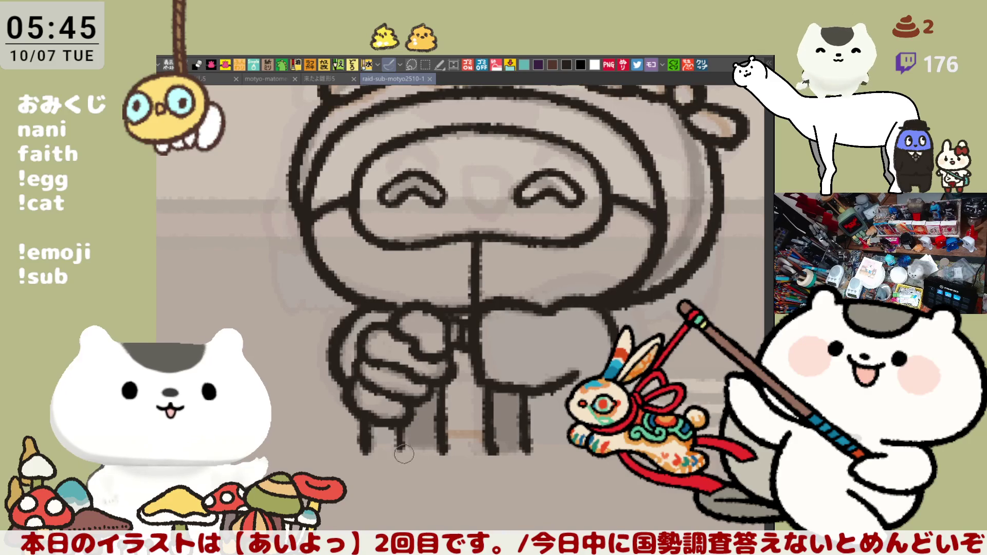
pyautogui.click(397, 441)
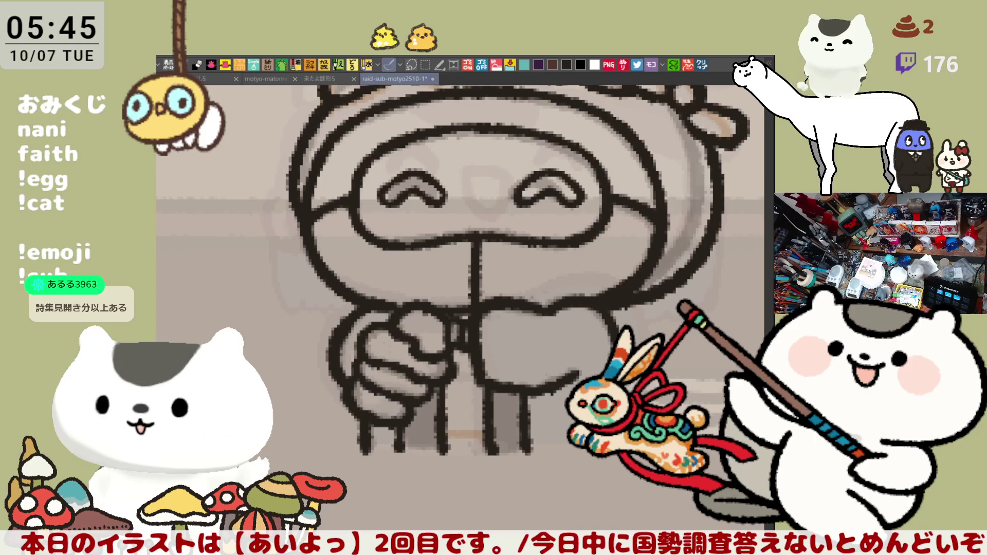
pyautogui.scroll(4, 460, 308)
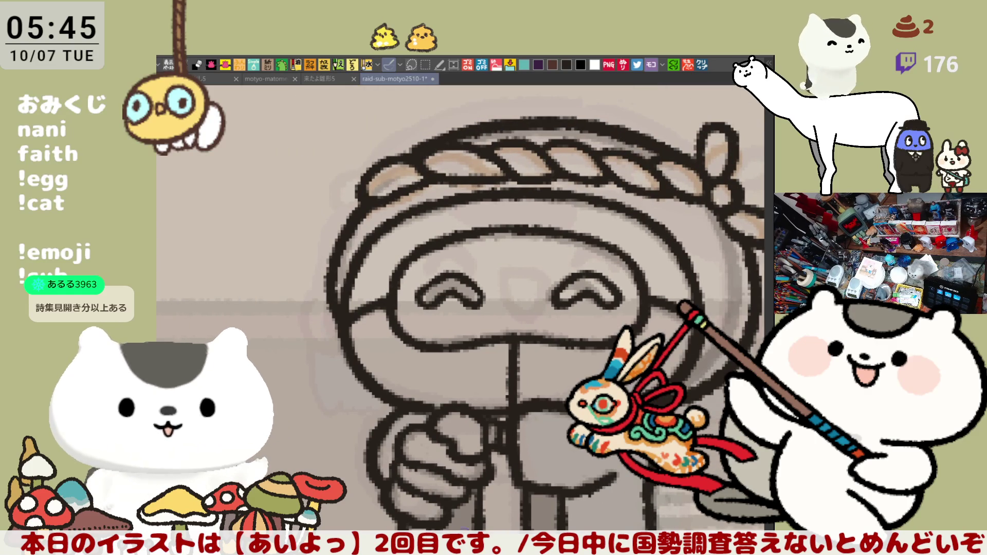
# - Lasso-fill the whole character with a flat dark teal base colour
pyautogui.moveTo(460, 308); pyautogui.dragTo(347, 280)
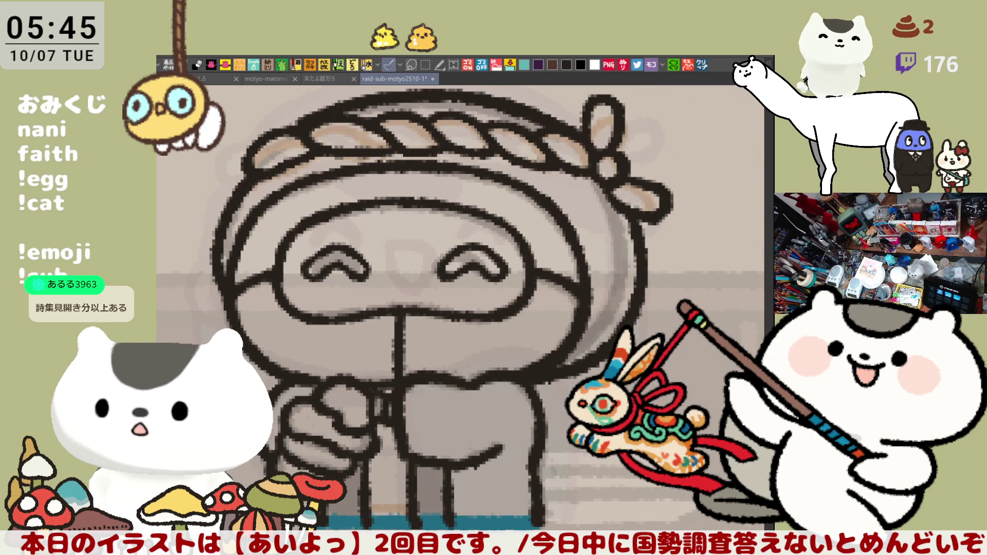
pyautogui.scroll(-2, 454, 286)
pyautogui.moveTo(418, 260); pyautogui.dragTo(454, 286)
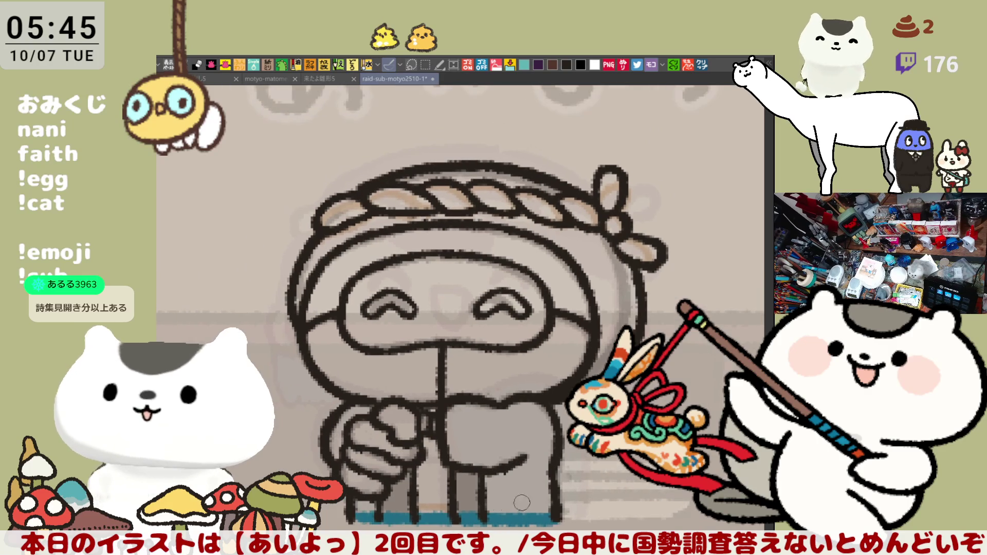
pyautogui.moveTo(273, 473)
pyautogui.mouseDown()
pyautogui.moveTo(424, 116)
pyautogui.moveTo(637, 486)
pyautogui.mouseUp()
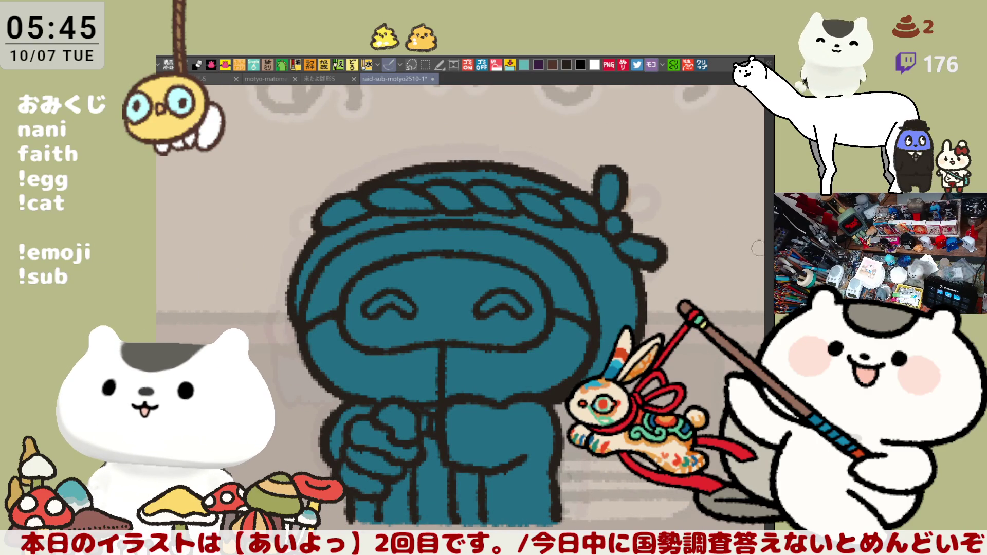
# - Paint the headband rope and knot white and fill the hood grey-blue
pyautogui.moveTo(368, 211)
pyautogui.mouseDown()
pyautogui.moveTo(329, 216)
pyautogui.moveTo(467, 196)
pyautogui.moveTo(596, 221)
pyautogui.mouseUp()
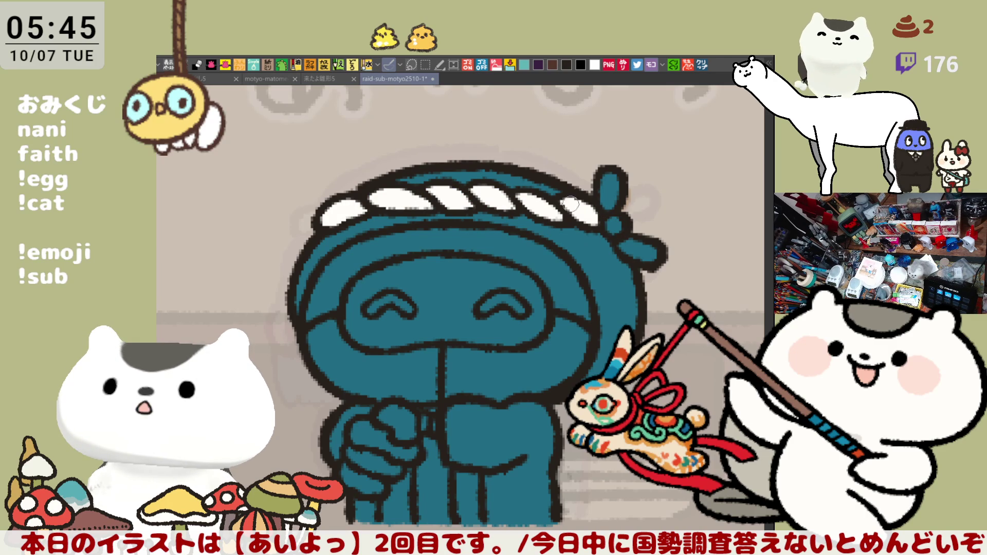
pyautogui.moveTo(608, 185)
pyautogui.mouseDown()
pyautogui.moveTo(611, 211)
pyautogui.moveTo(643, 246)
pyautogui.mouseUp()
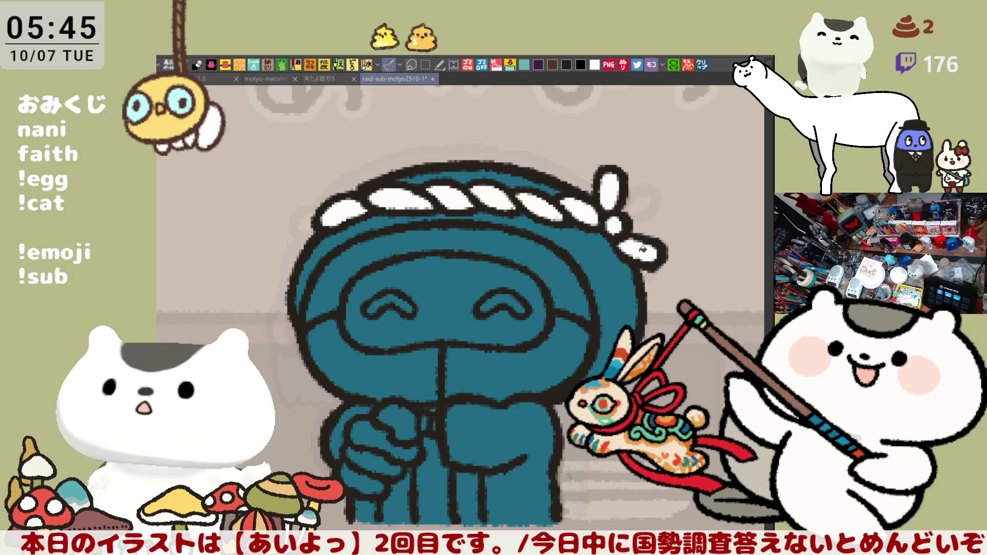
pyautogui.click(369, 228)
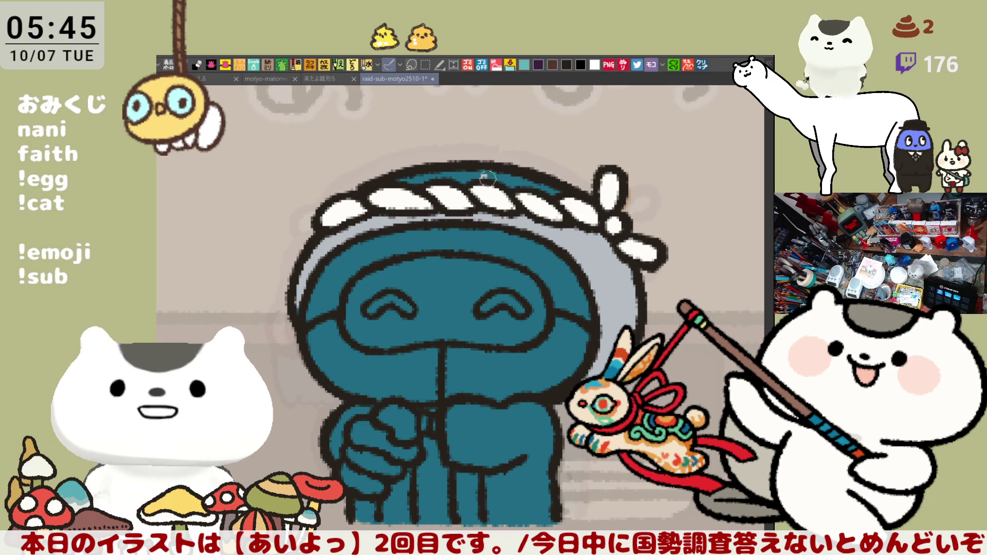
pyautogui.click(420, 179)
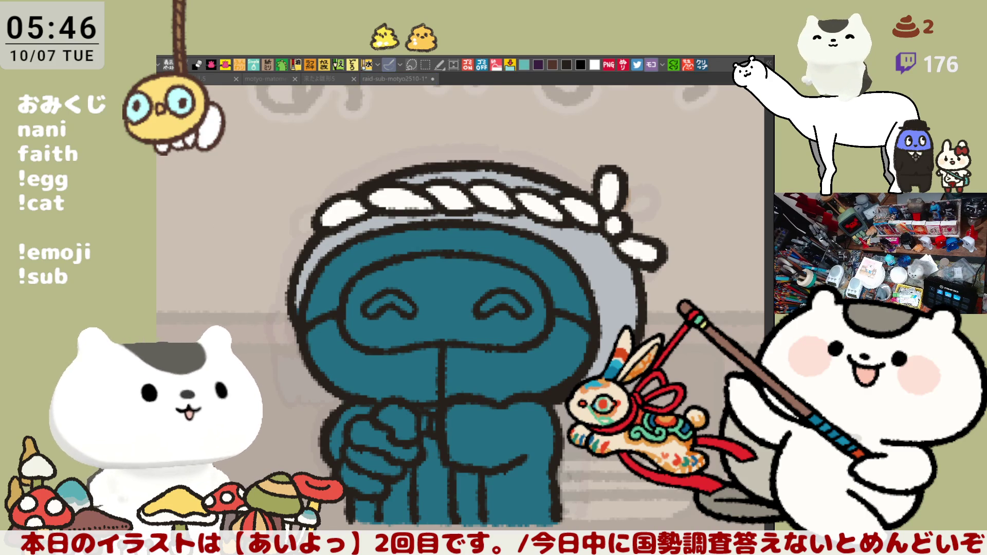
# - Fill the face dark grey, both closed eyes light cyan, and the band and lower face light grey
pyautogui.click(432, 289)
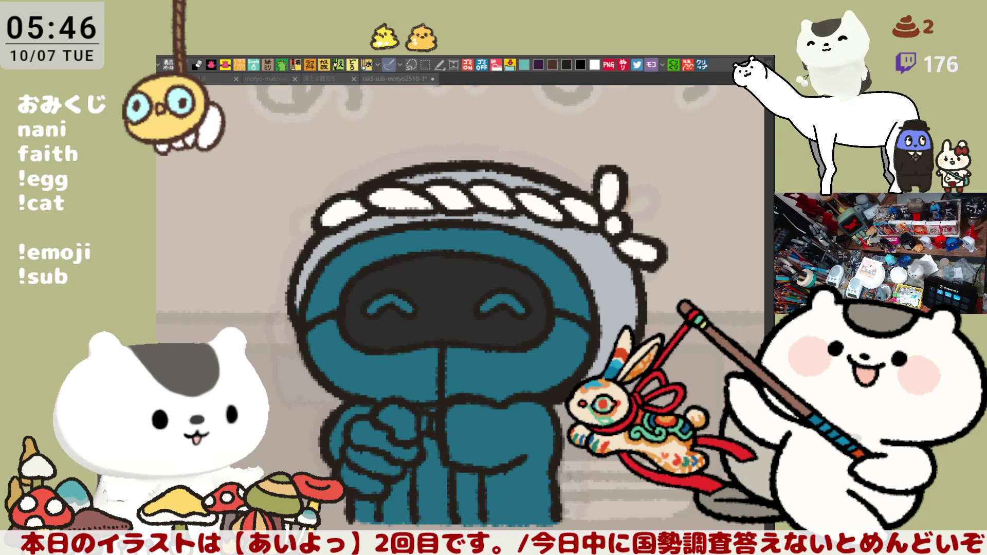
pyautogui.click(387, 298)
pyautogui.click(504, 297)
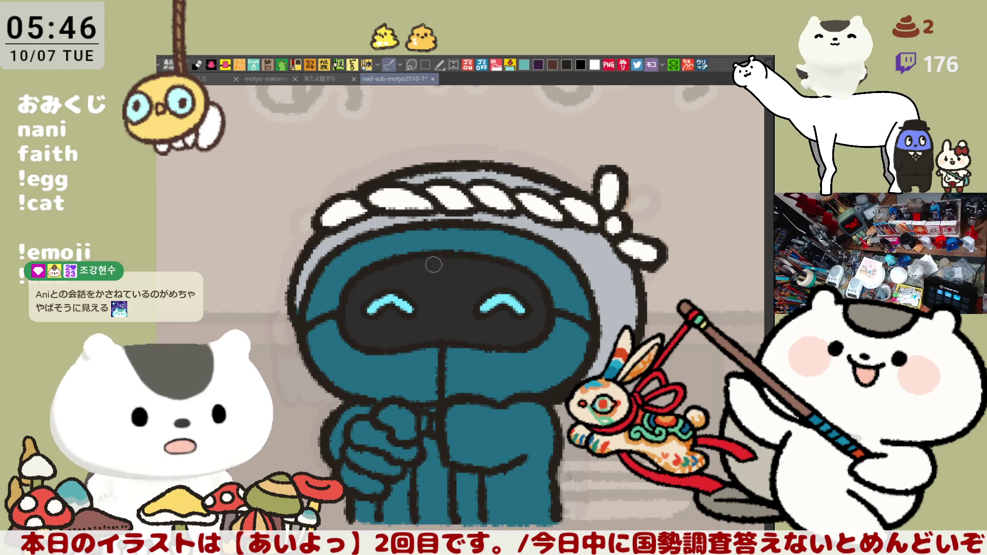
pyautogui.click(430, 239)
pyautogui.click(387, 374)
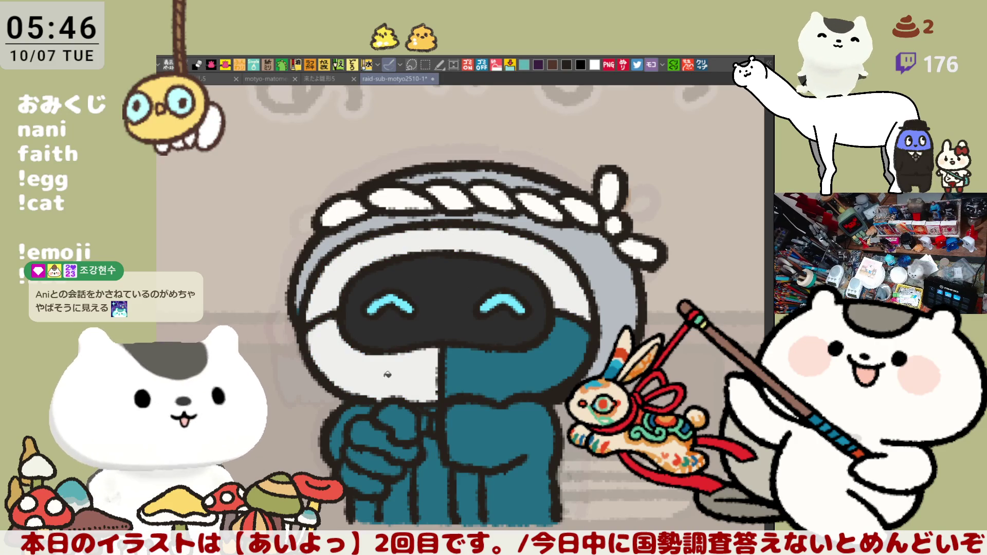
pyautogui.click(448, 364)
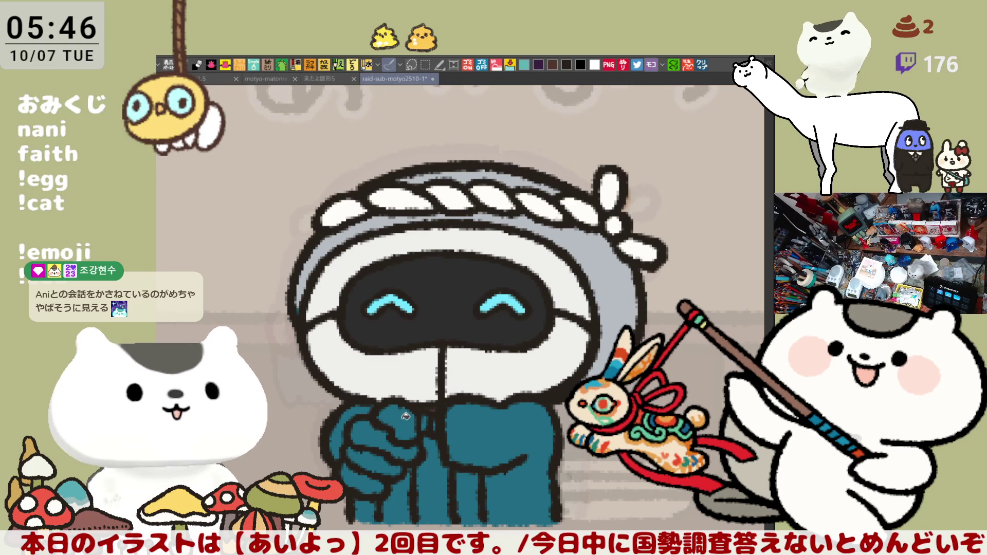
# - Paint grey over the clasped hands, a dark-blue mark between them, and dark grey in both leg gaps
pyautogui.moveTo(394, 434); pyautogui.dragTo(407, 419)
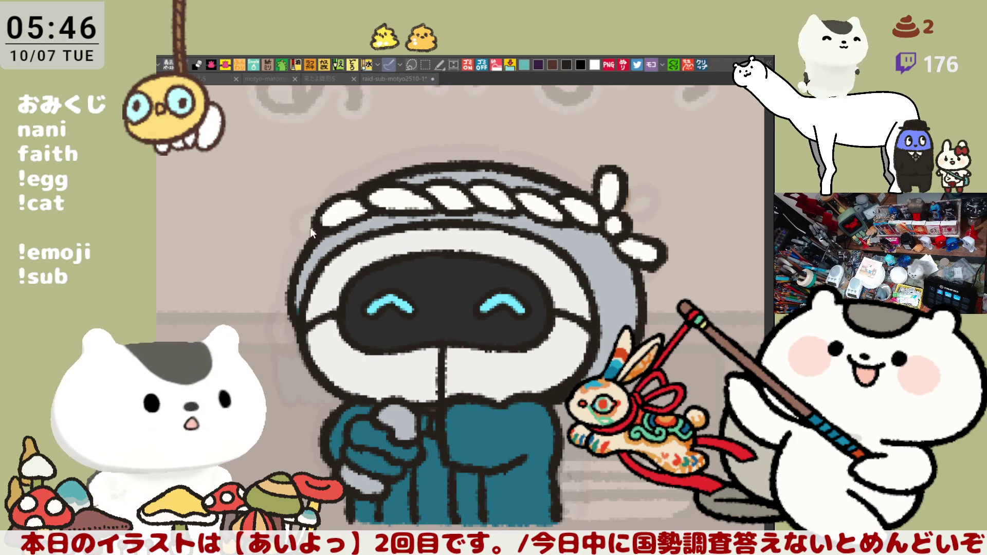
pyautogui.moveTo(418, 417); pyautogui.dragTo(429, 424)
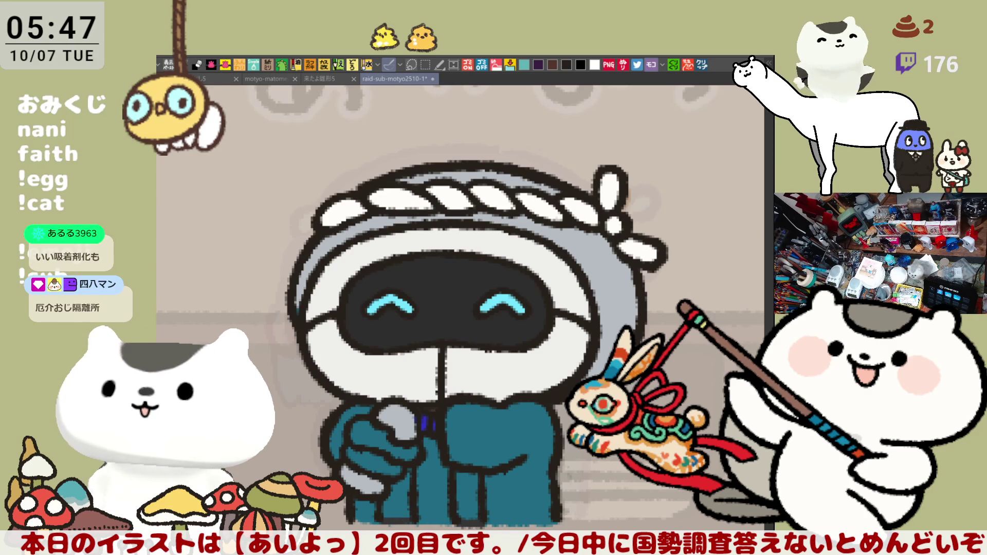
pyautogui.moveTo(397, 473); pyautogui.dragTo(400, 514)
pyautogui.moveTo(465, 474); pyautogui.dragTo(467, 516)
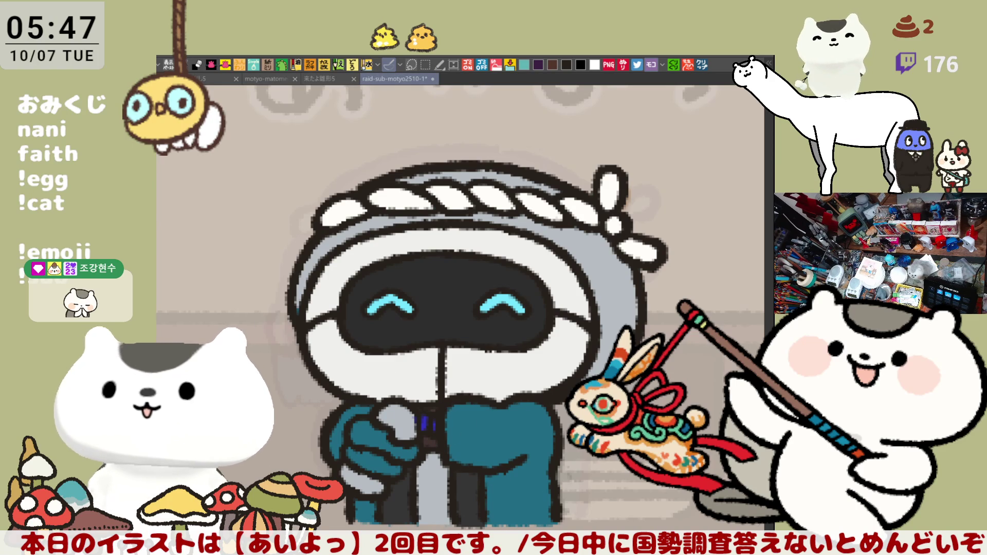
# - Paint the held hand yellow on top and white underneath
pyautogui.moveTo(372, 431); pyautogui.dragTo(414, 446)
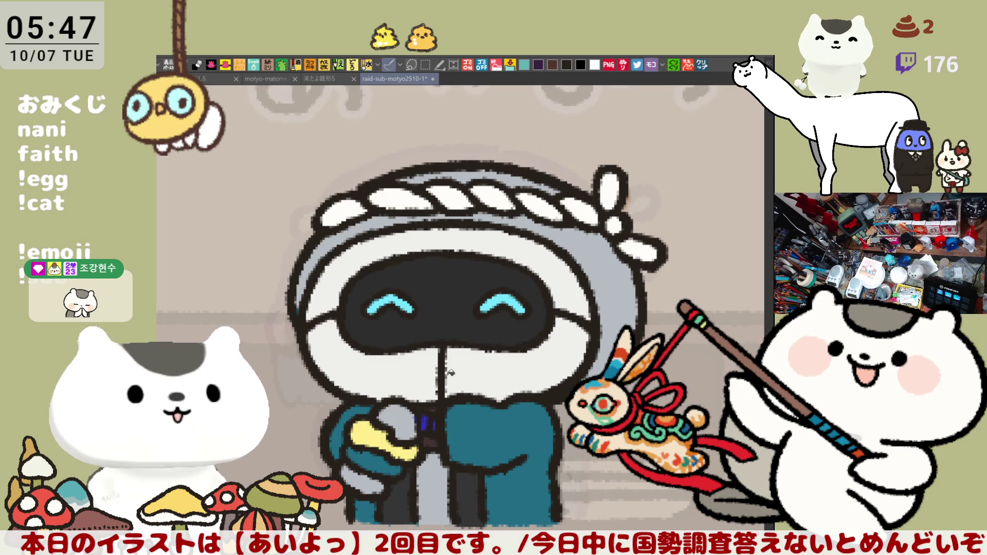
pyautogui.click(594, 64)
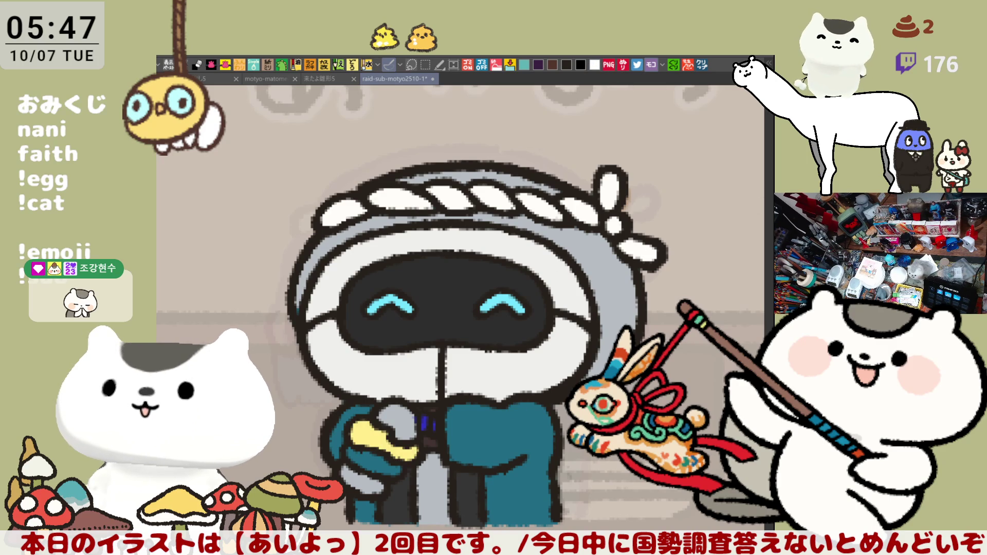
pyautogui.moveTo(383, 451)
pyautogui.mouseDown()
pyautogui.moveTo(360, 469)
pyautogui.moveTo(378, 458)
pyautogui.mouseUp()
pyautogui.scroll(-4, 515, 469)
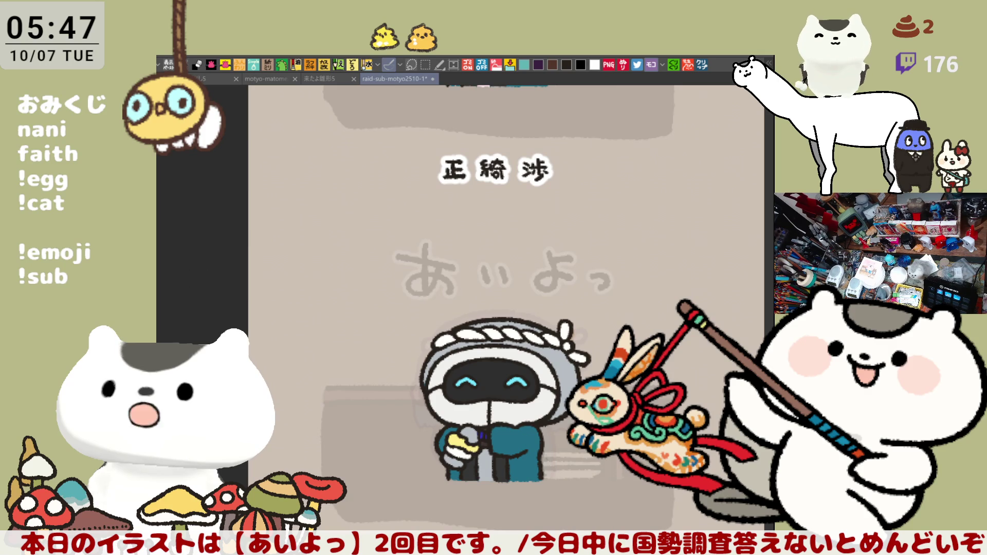
pyautogui.press('m')
pyautogui.moveTo(659, 529)
pyautogui.mouseDown()
pyautogui.moveTo(436, 455)
pyautogui.moveTo(343, 287)
pyautogui.mouseUp()
pyautogui.hotkey('ctrl', 'd')
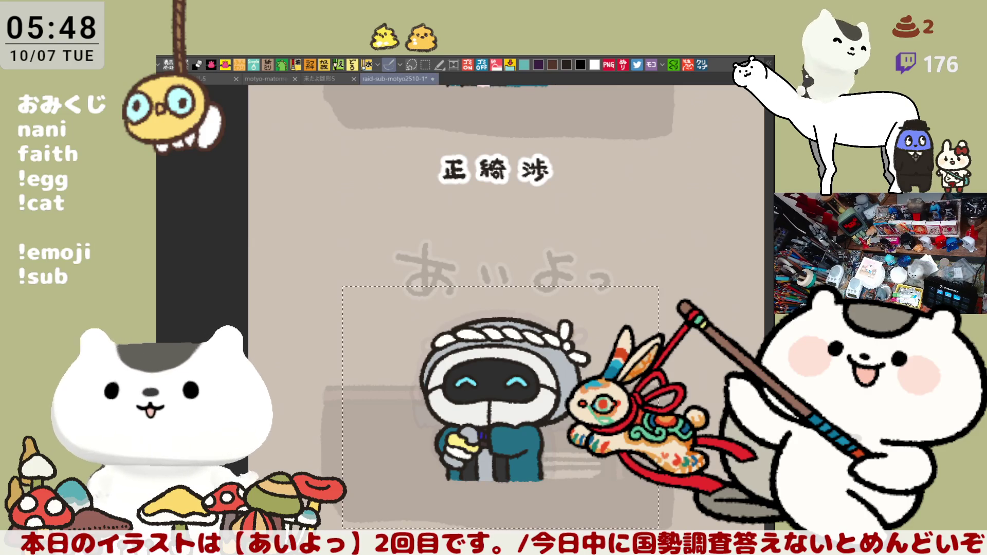
# - Pan across to the next panel's line-art character and start a new illustration document
pyautogui.moveTo(645, 405); pyautogui.dragTo(517, 394)
pyautogui.hscroll(5, 516, 411)
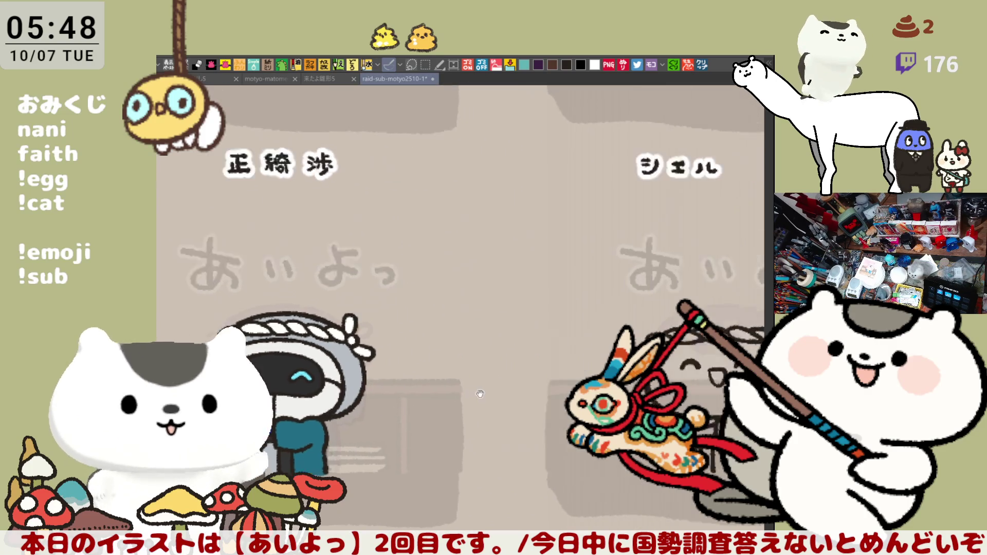
pyautogui.scroll(2, 514, 432)
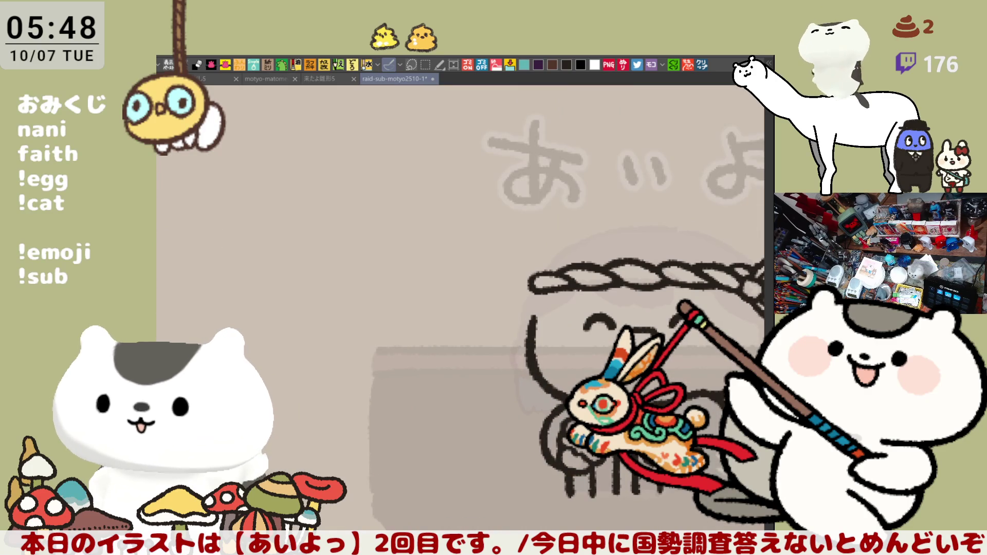
pyautogui.moveTo(556, 325); pyautogui.dragTo(385, 309)
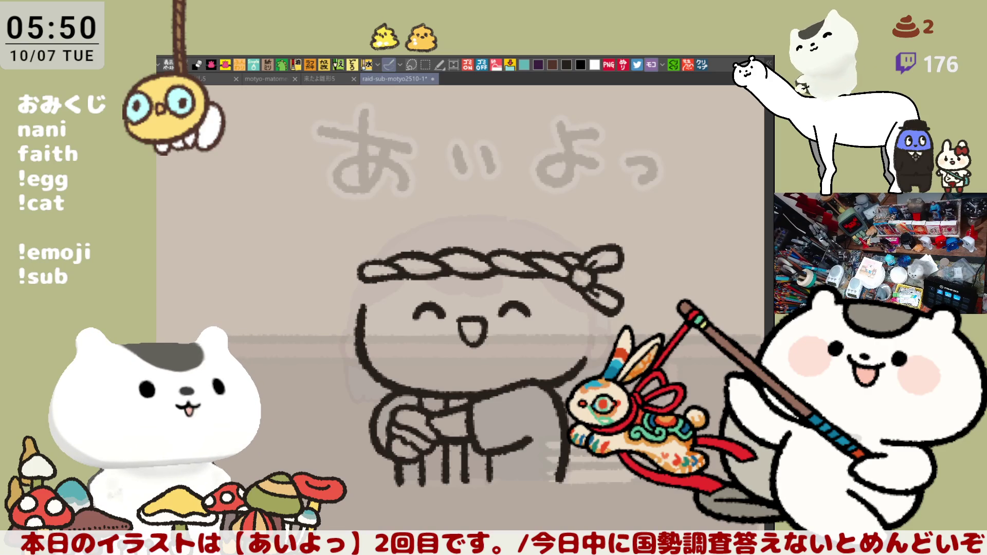
pyautogui.hotkey('ctrl', 'n')
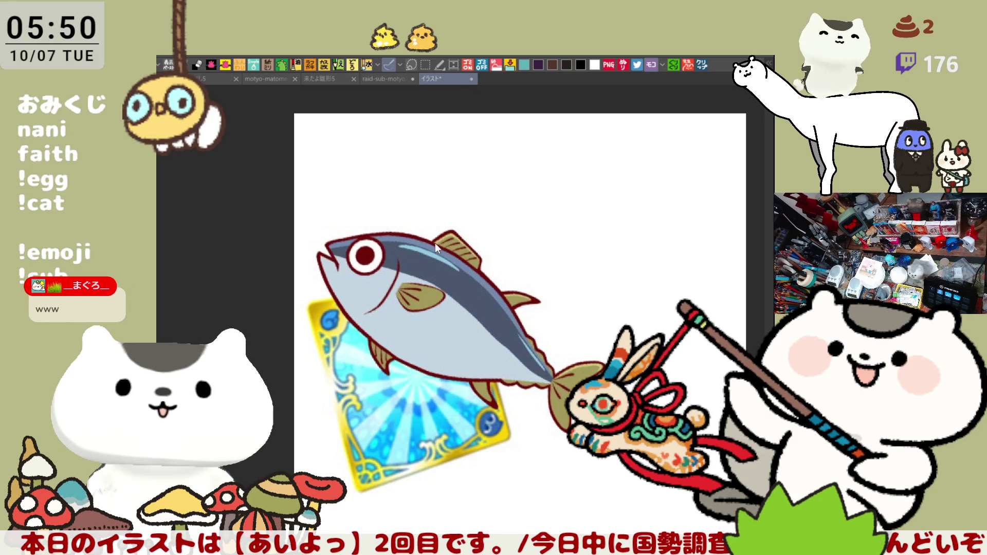
pyautogui.hotkey('ctrl', 'w')
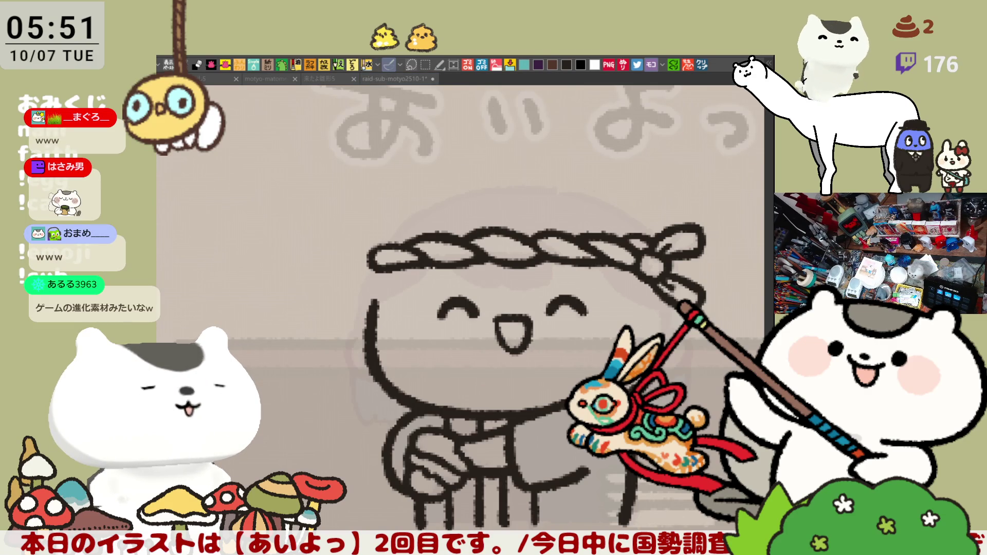
# - Ink a hair line under the headband's right side, extending it along the headband's lower edge
pyautogui.click(477, 265)
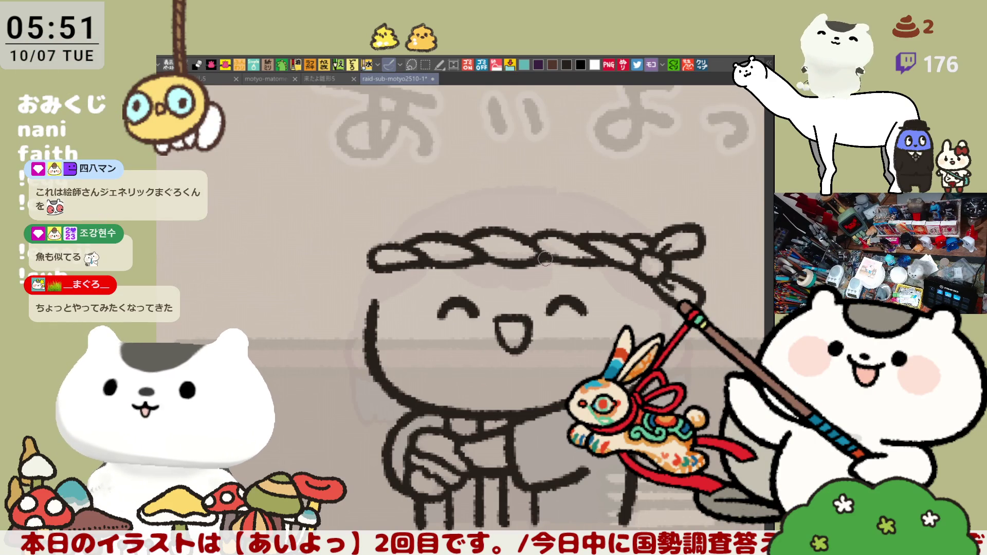
pyautogui.moveTo(534, 263); pyautogui.dragTo(592, 284)
pyautogui.hotkey('ctrl', 'z')
pyautogui.moveTo(521, 254); pyautogui.dragTo(597, 289)
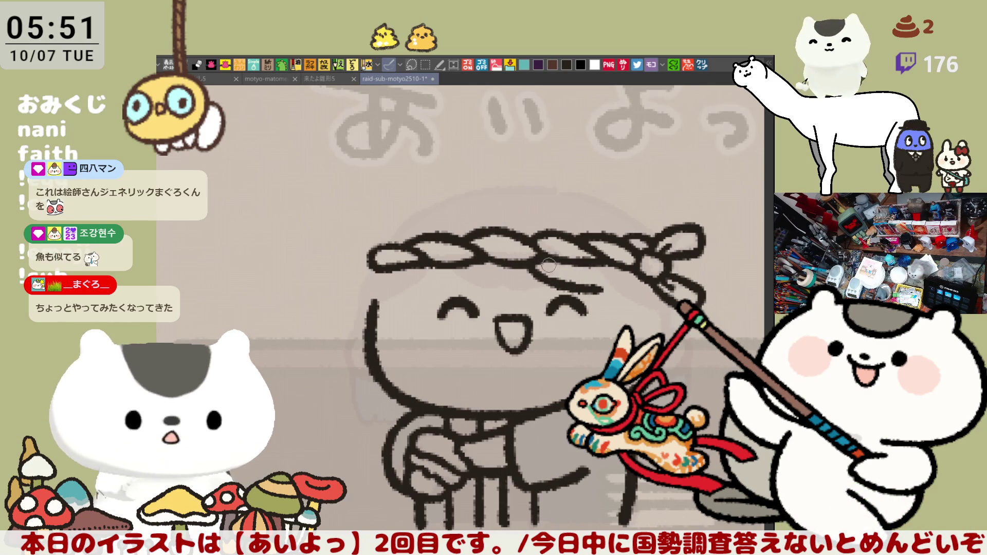
pyautogui.moveTo(530, 260); pyautogui.dragTo(592, 284)
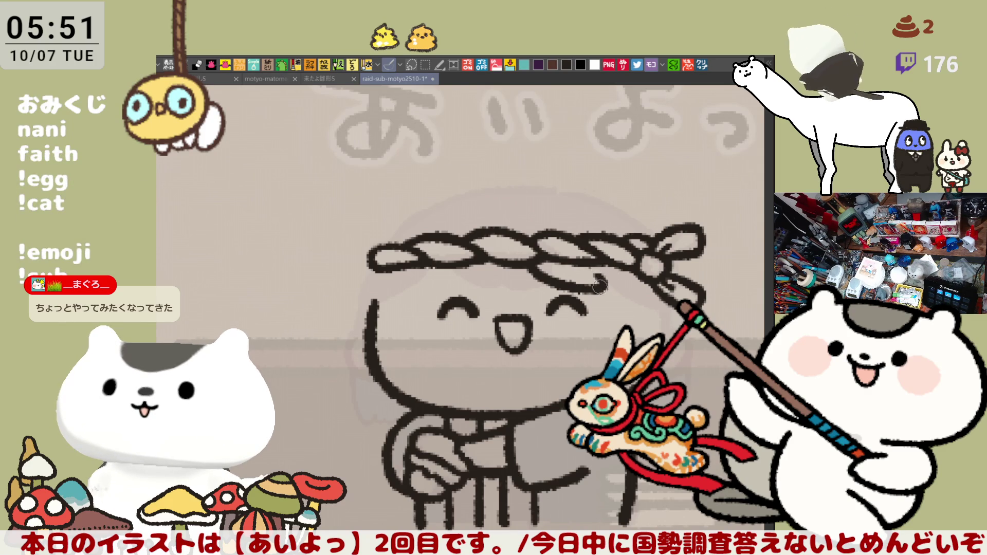
pyautogui.moveTo(598, 284); pyautogui.dragTo(635, 297)
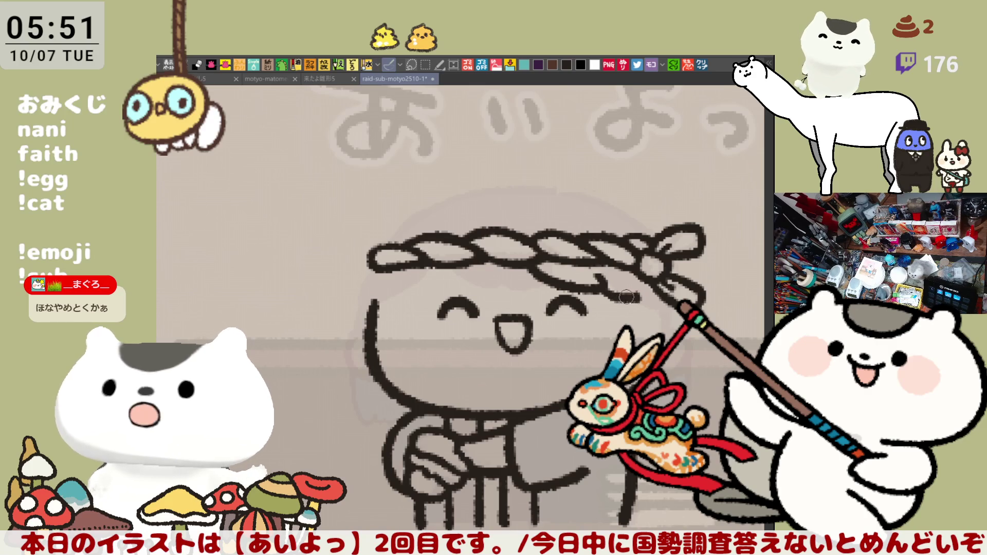
pyautogui.hotkey('ctrl', 'z')
pyautogui.moveTo(595, 281); pyautogui.dragTo(634, 299)
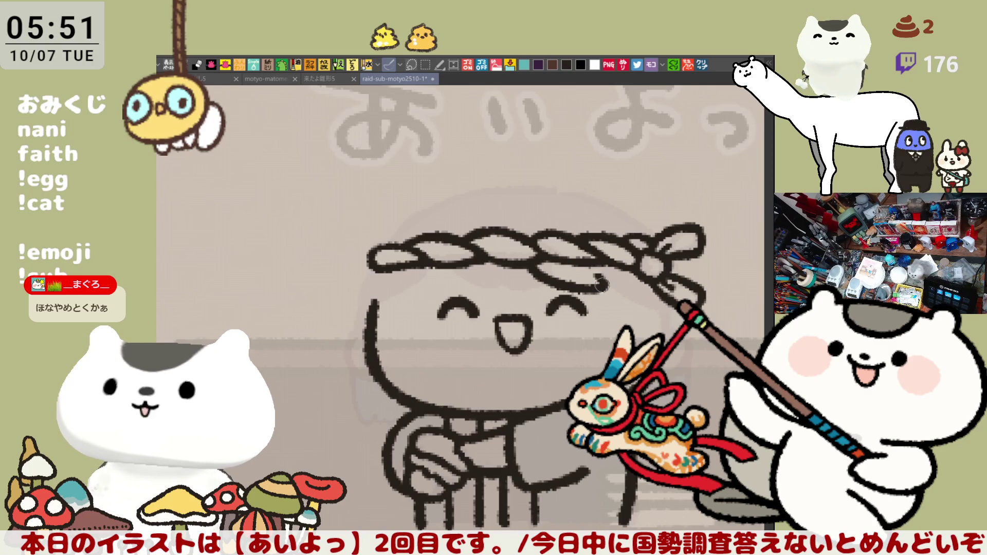
# - Draw a hair strand curving down from under the headband beside the face, retrying several times
pyautogui.moveTo(598, 286)
pyautogui.mouseDown()
pyautogui.moveTo(633, 296)
pyautogui.moveTo(632, 323)
pyautogui.mouseUp()
pyautogui.hotkey('ctrl', 'z')
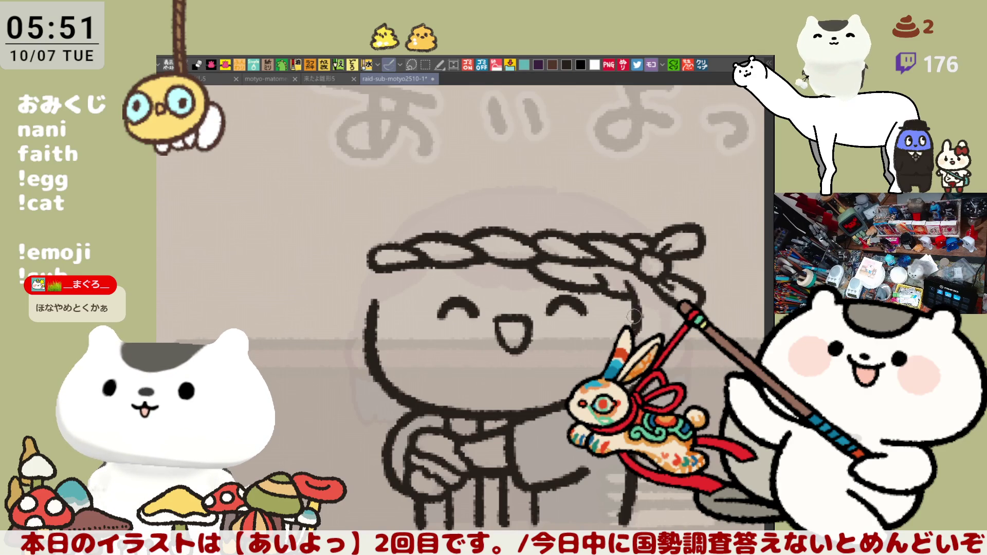
pyautogui.moveTo(632, 285); pyautogui.dragTo(637, 331)
pyautogui.hotkey('ctrl', 'z')
pyautogui.moveTo(623, 283); pyautogui.dragTo(636, 332)
pyautogui.hotkey('ctrl', 'z')
pyautogui.moveTo(623, 280)
pyautogui.mouseDown()
pyautogui.moveTo(645, 336)
pyautogui.moveTo(673, 321)
pyautogui.mouseUp()
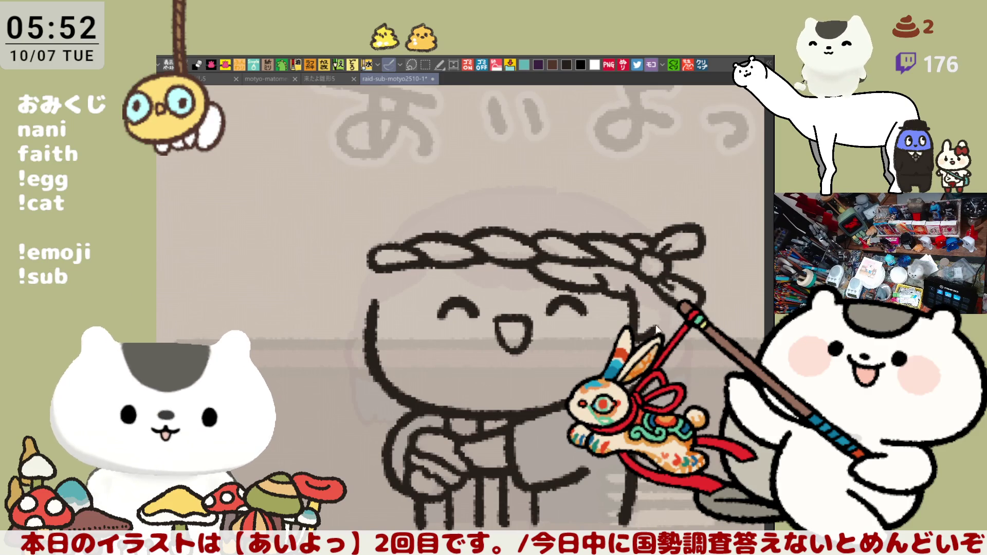
pyautogui.hotkey('ctrl', 'z')
pyautogui.moveTo(622, 282)
pyautogui.mouseDown()
pyautogui.moveTo(637, 336)
pyautogui.moveTo(635, 314)
pyautogui.moveTo(651, 333)
pyautogui.mouseUp()
pyautogui.hotkey('ctrl', 'z')
pyautogui.moveTo(629, 287); pyautogui.dragTo(640, 344)
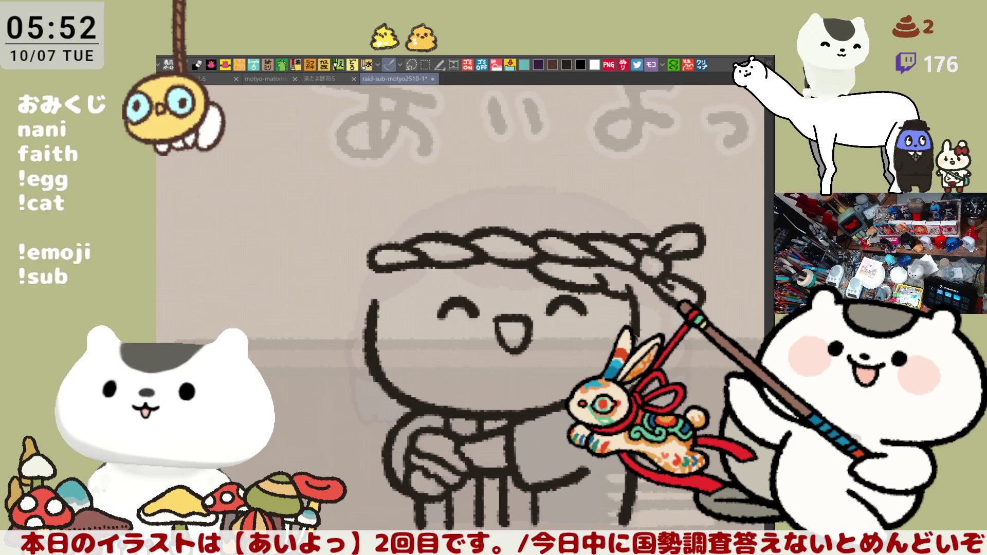
# - Try and discard an extra hair stroke, then sketch a curl on top of the headband rope
pyautogui.moveTo(627, 289); pyautogui.dragTo(640, 336)
pyautogui.hotkey('ctrl', 'z')
pyautogui.moveTo(628, 286)
pyautogui.mouseDown()
pyautogui.moveTo(649, 332)
pyautogui.moveTo(660, 329)
pyautogui.moveTo(640, 339)
pyautogui.moveTo(663, 329)
pyautogui.moveTo(641, 340)
pyautogui.mouseUp()
pyautogui.hotkey('ctrl', 'z')
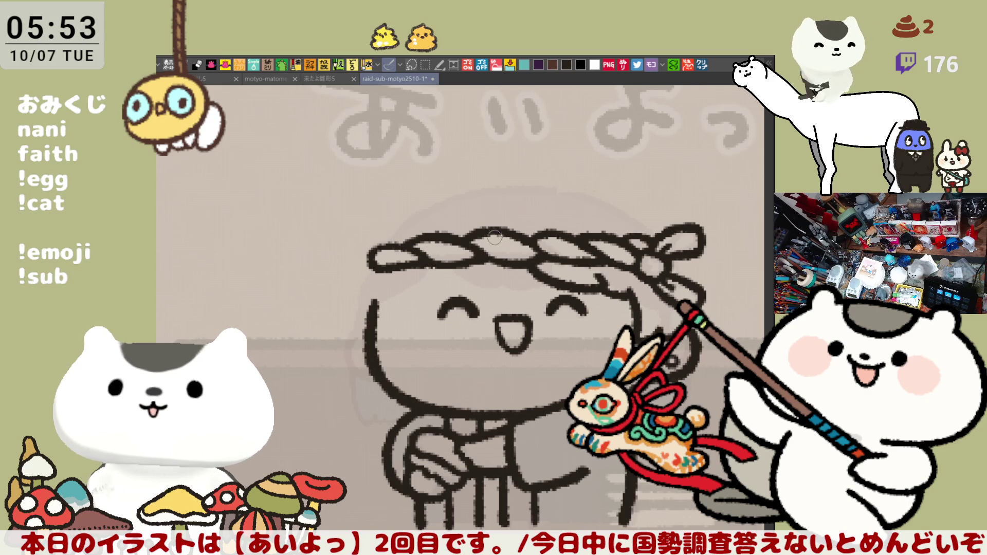
pyautogui.moveTo(446, 228)
pyautogui.mouseDown()
pyautogui.moveTo(471, 221)
pyautogui.moveTo(483, 232)
pyautogui.moveTo(488, 223)
pyautogui.mouseUp()
# - Remove the rope curl and draw a hair line and curl under the headband's left side
pyautogui.hotkey('ctrl', 'z')
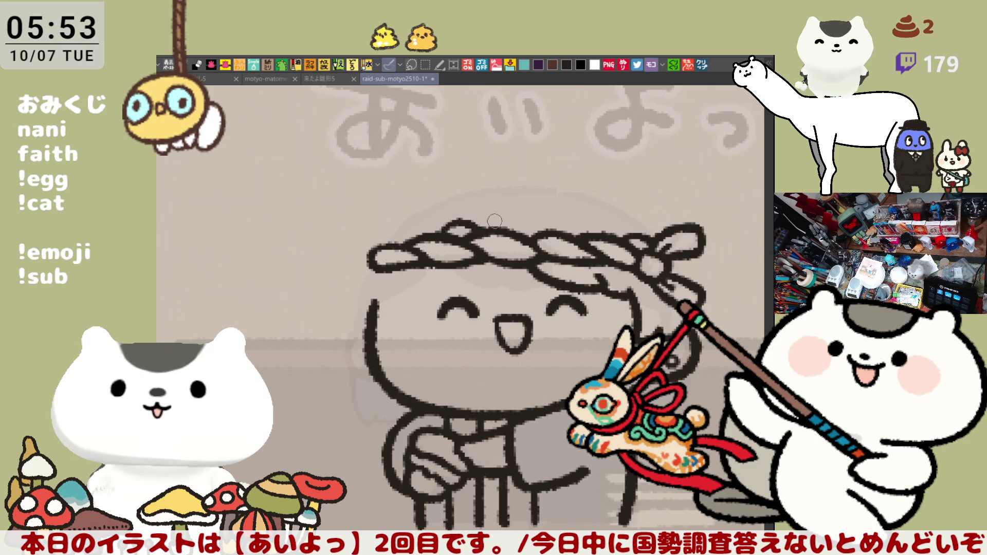
pyautogui.moveTo(434, 263)
pyautogui.mouseDown()
pyautogui.moveTo(431, 292)
pyautogui.moveTo(412, 285)
pyautogui.moveTo(422, 293)
pyautogui.mouseUp()
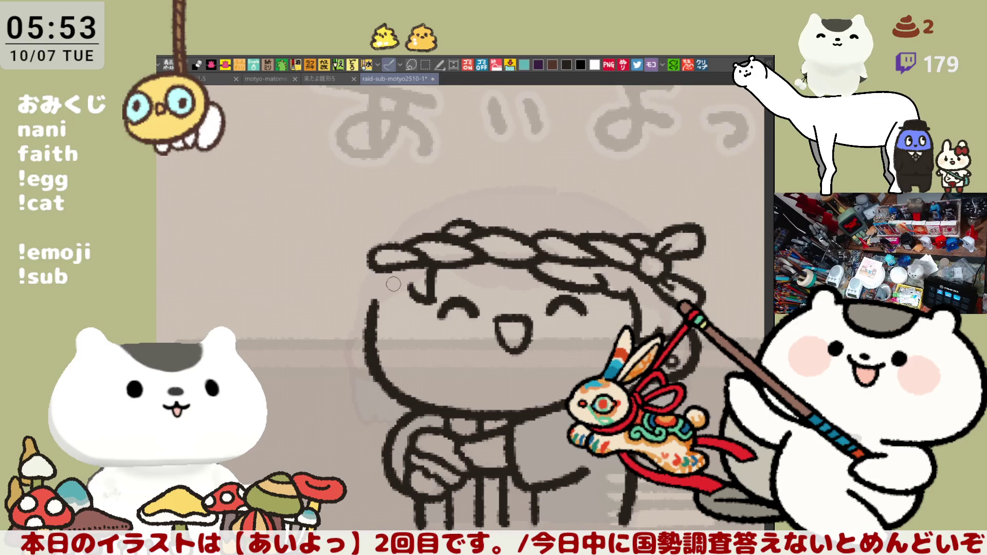
pyautogui.moveTo(382, 271); pyautogui.dragTo(419, 306)
pyautogui.hotkey('ctrl', 'z')
pyautogui.moveTo(380, 275)
pyautogui.mouseDown()
pyautogui.moveTo(413, 306)
pyautogui.moveTo(427, 301)
pyautogui.mouseUp()
pyautogui.hotkey('ctrl', 'z')
pyautogui.moveTo(383, 273)
pyautogui.mouseDown()
pyautogui.moveTo(403, 309)
pyautogui.moveTo(427, 298)
pyautogui.mouseUp()
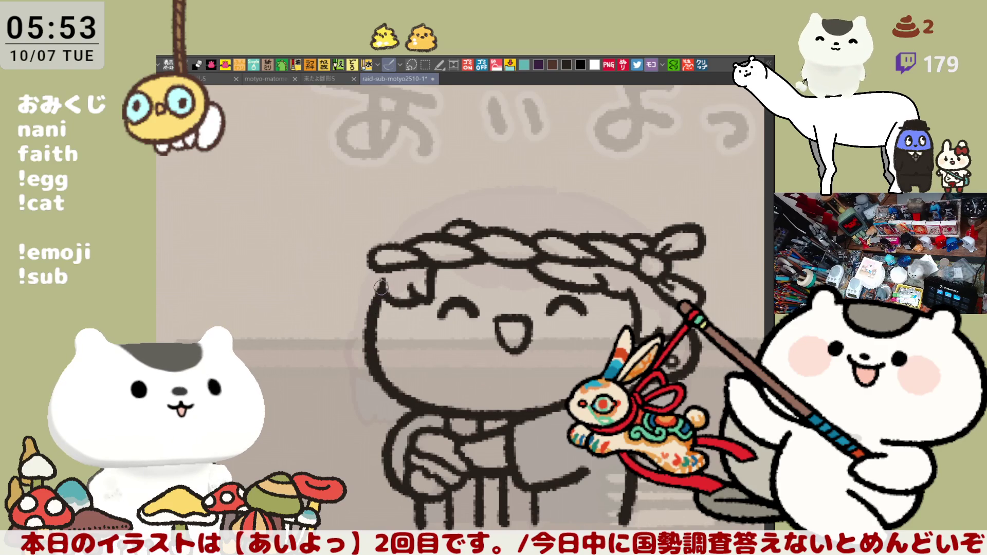
# - Draw a curved hair strand down the left side of the head beside the cheek
pyautogui.moveTo(363, 280)
pyautogui.mouseDown()
pyautogui.moveTo(352, 290)
pyautogui.moveTo(360, 332)
pyautogui.moveTo(344, 293)
pyautogui.moveTo(354, 316)
pyautogui.mouseUp()
pyautogui.hotkey('ctrl', 'z')
pyautogui.hotkey('ctrl', 'z')
pyautogui.moveTo(363, 267); pyautogui.dragTo(357, 328)
pyautogui.hotkey('ctrl', 'z')
pyautogui.moveTo(363, 259); pyautogui.dragTo(355, 332)
pyautogui.hotkey('ctrl', 'z')
pyautogui.moveTo(365, 265); pyautogui.dragTo(359, 331)
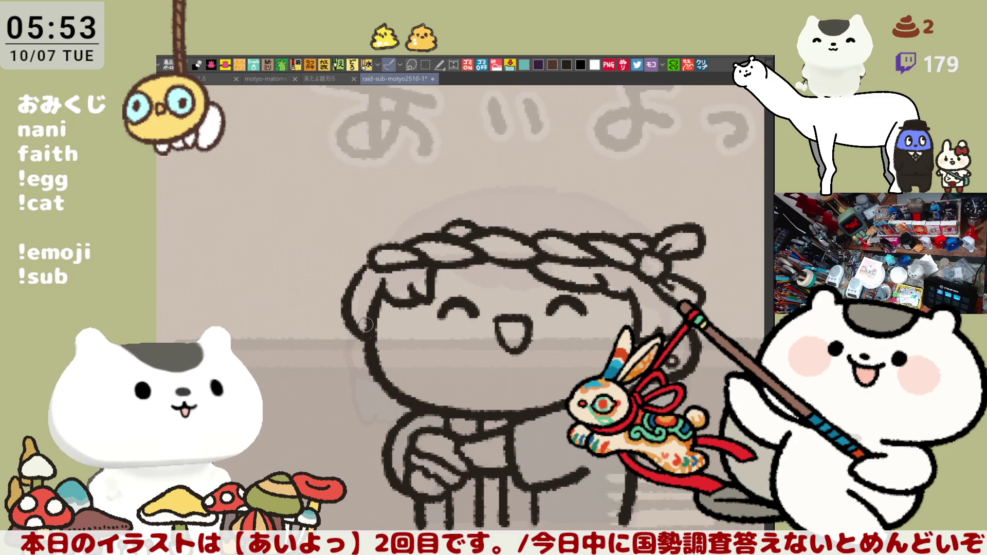
pyautogui.hotkey('ctrl', 'z')
pyautogui.moveTo(366, 273); pyautogui.dragTo(359, 339)
pyautogui.hotkey('ctrl', 'z')
pyautogui.hotkey('ctrl', 'z')
pyautogui.moveTo(366, 295); pyautogui.dragTo(355, 352)
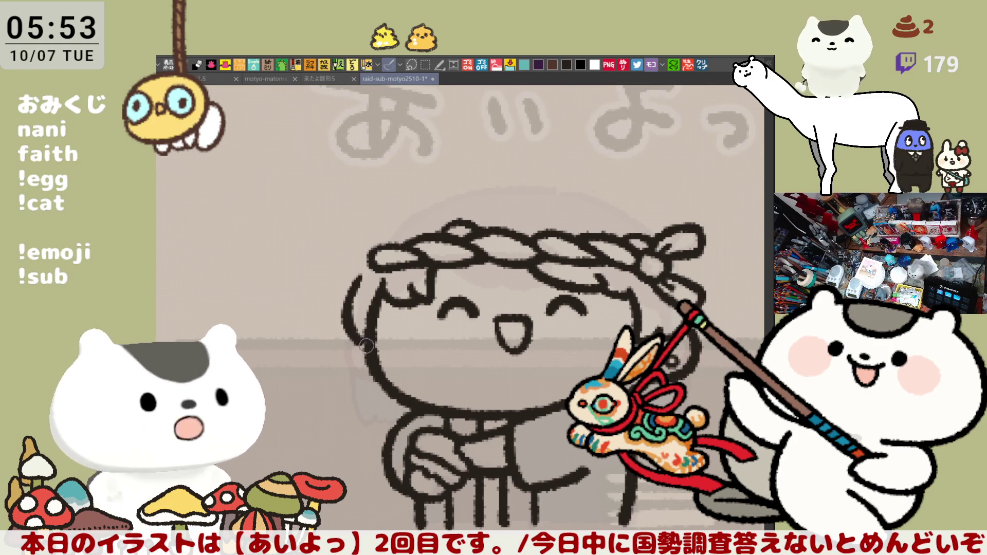
pyautogui.hotkey('ctrl', 'z')
pyautogui.moveTo(362, 276); pyautogui.dragTo(362, 352)
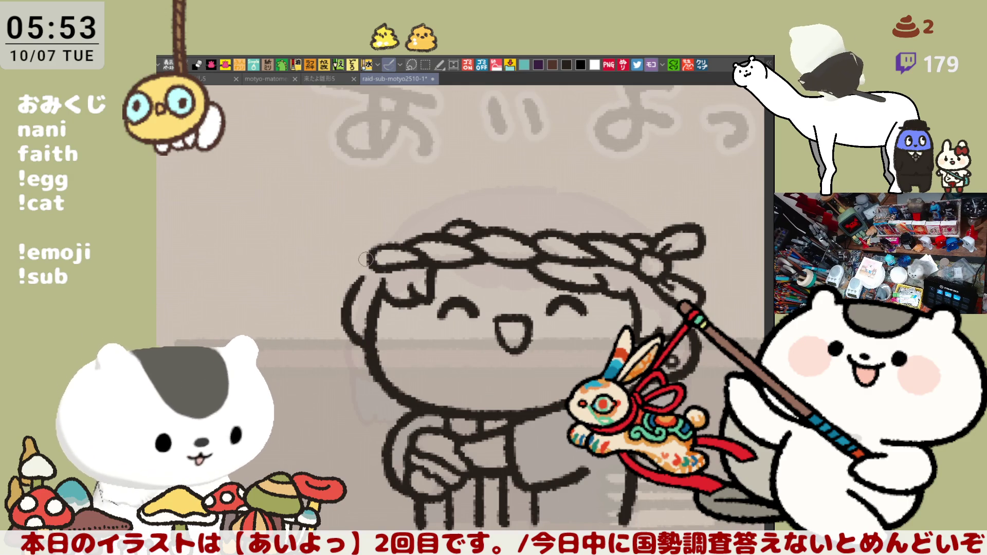
# - Curve the headband's left end into the hair and sweep a long arc above the headband
pyautogui.moveTo(373, 253); pyautogui.dragTo(354, 284)
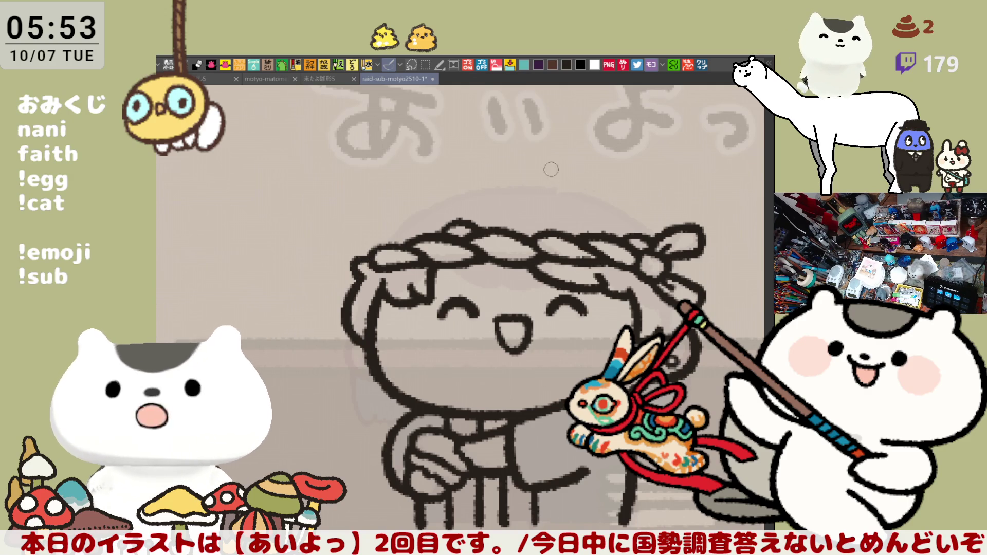
pyautogui.moveTo(536, 176); pyautogui.dragTo(649, 225)
pyautogui.hotkey('ctrl', 'z')
pyautogui.moveTo(528, 165); pyautogui.dragTo(662, 212)
pyautogui.hotkey('ctrl', 'z')
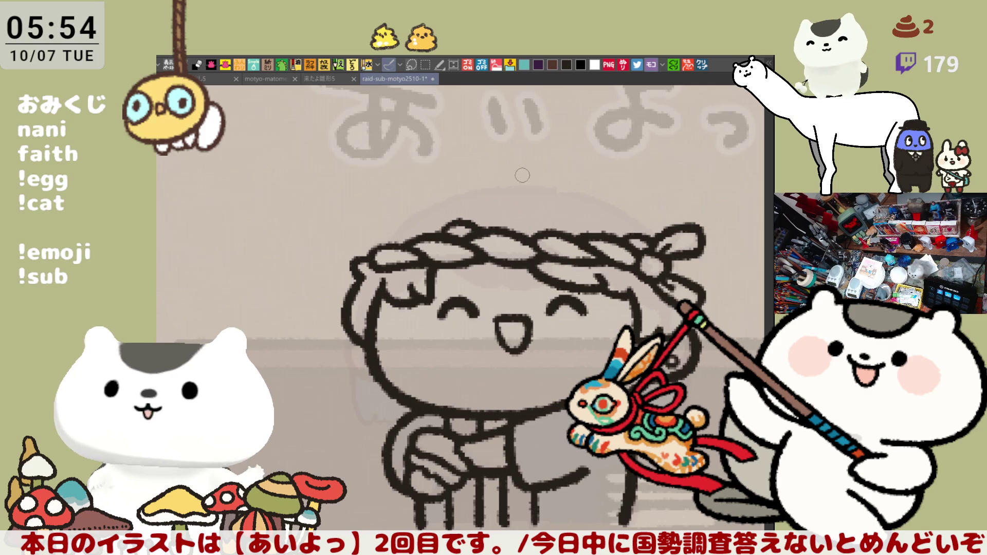
pyautogui.moveTo(518, 172); pyautogui.dragTo(652, 216)
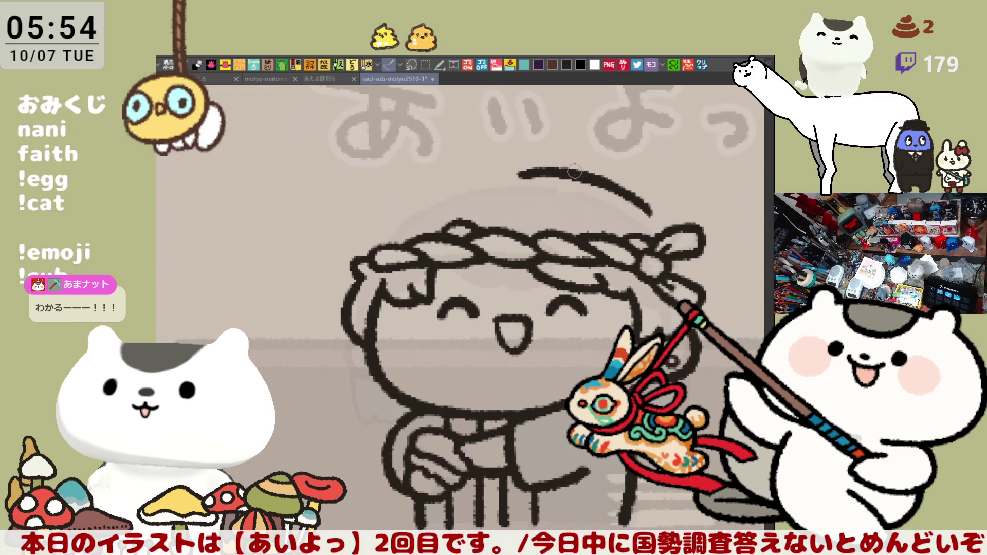
# - Draw a wavy second strand beneath the upper hair arc, thicken its end, and save
pyautogui.moveTo(530, 192); pyautogui.dragTo(599, 218)
pyautogui.hotkey('ctrl', 'z')
pyautogui.hotkey('ctrl', 'z')
pyautogui.moveTo(514, 194); pyautogui.dragTo(610, 220)
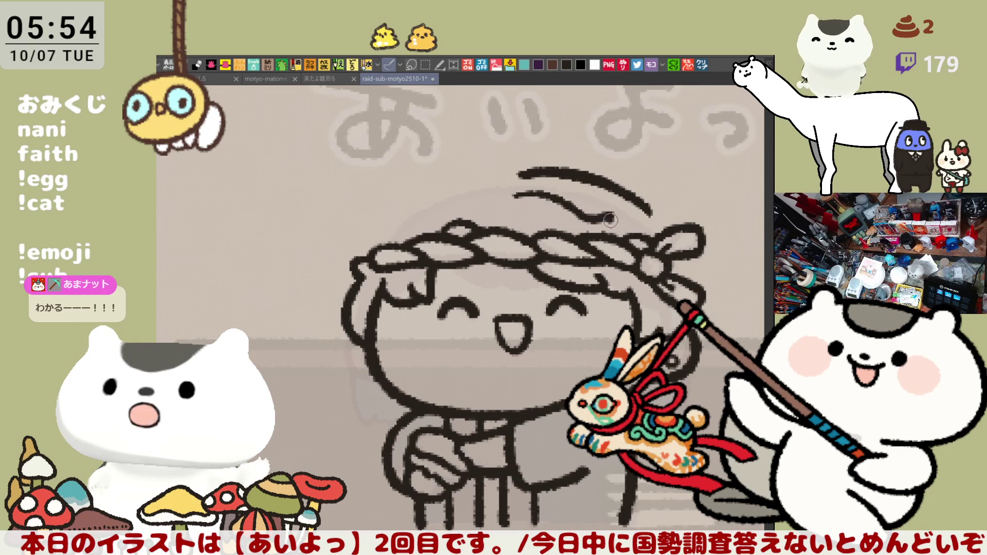
pyautogui.hotkey('ctrl', 'z')
pyautogui.hotkey('ctrl', 'z')
pyautogui.moveTo(514, 194); pyautogui.dragTo(612, 215)
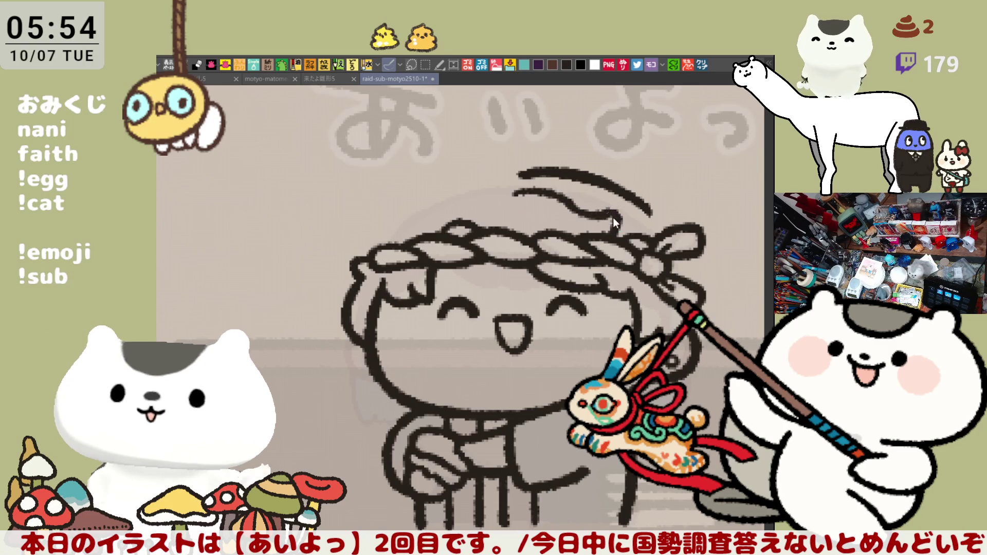
pyautogui.moveTo(611, 216); pyautogui.dragTo(616, 222)
pyautogui.hotkey('ctrl', 's')
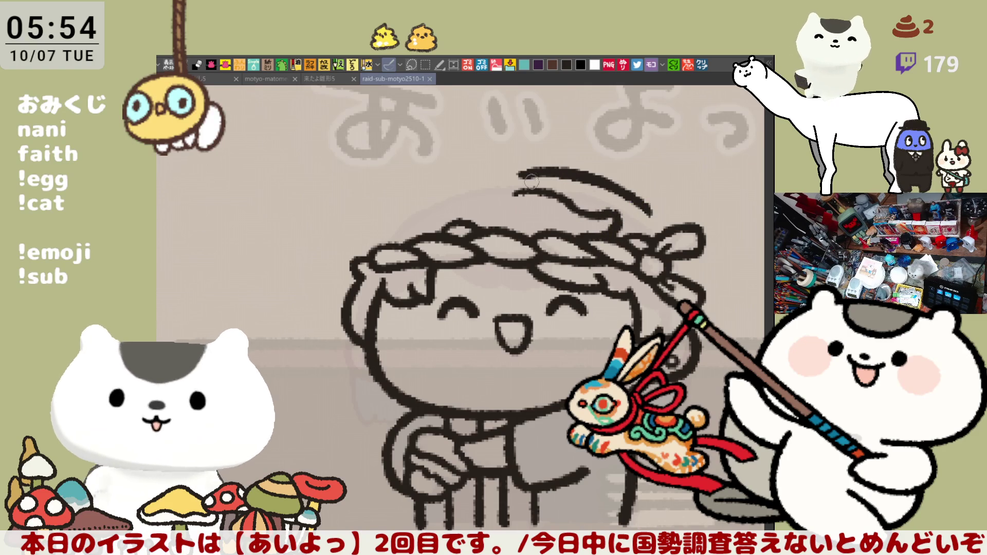
# - Retouch the upper arc's left end and extend it right and down toward the bow
pyautogui.moveTo(519, 174); pyautogui.dragTo(526, 178)
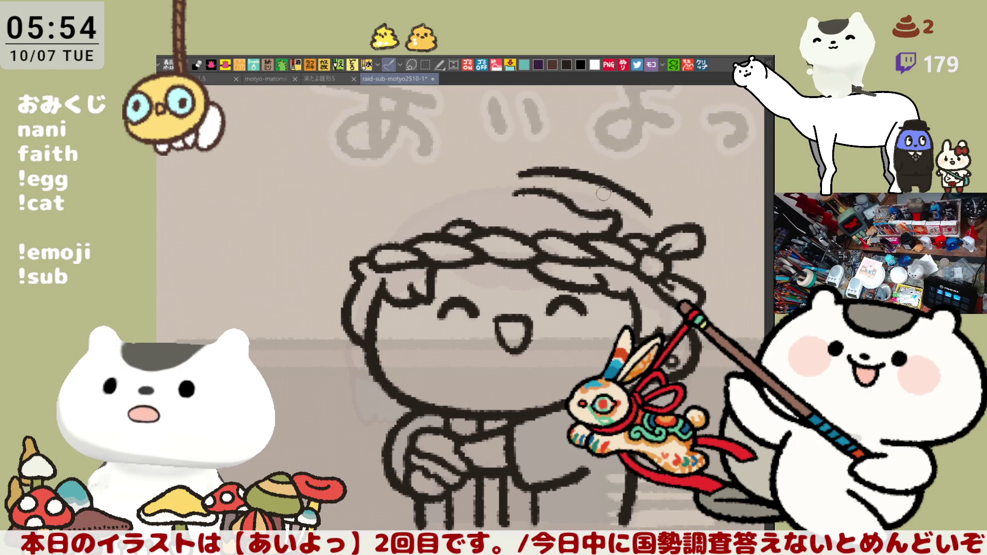
pyautogui.moveTo(636, 198); pyautogui.dragTo(659, 217)
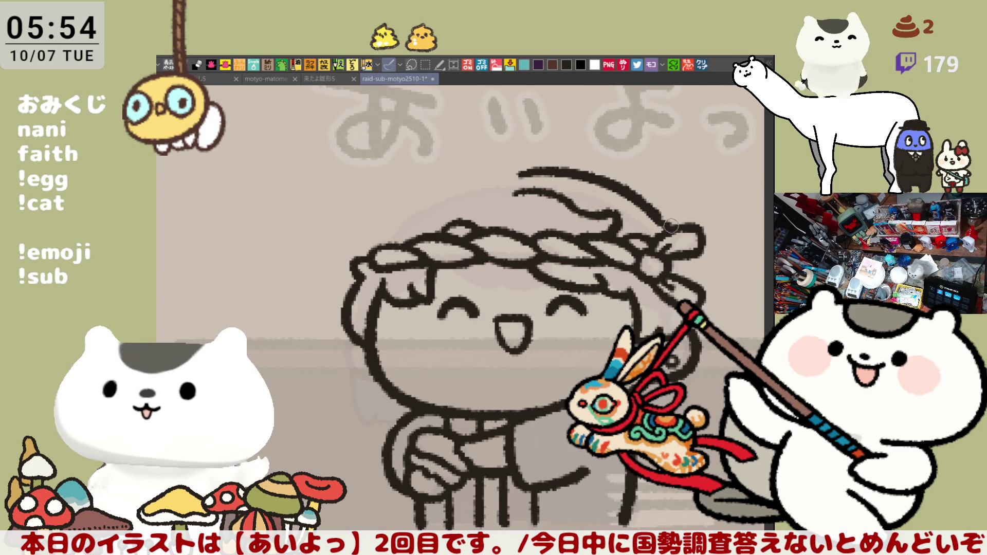
pyautogui.moveTo(659, 221); pyautogui.dragTo(712, 296)
pyautogui.hotkey('ctrl', 'z')
# - Draw a curved hair strand hanging beside the headband bow, retrying its shape
pyautogui.moveTo(708, 260); pyautogui.dragTo(717, 304)
pyautogui.hotkey('ctrl', 'z')
pyautogui.moveTo(689, 242); pyautogui.dragTo(706, 304)
pyautogui.moveTo(700, 267); pyautogui.dragTo(705, 310)
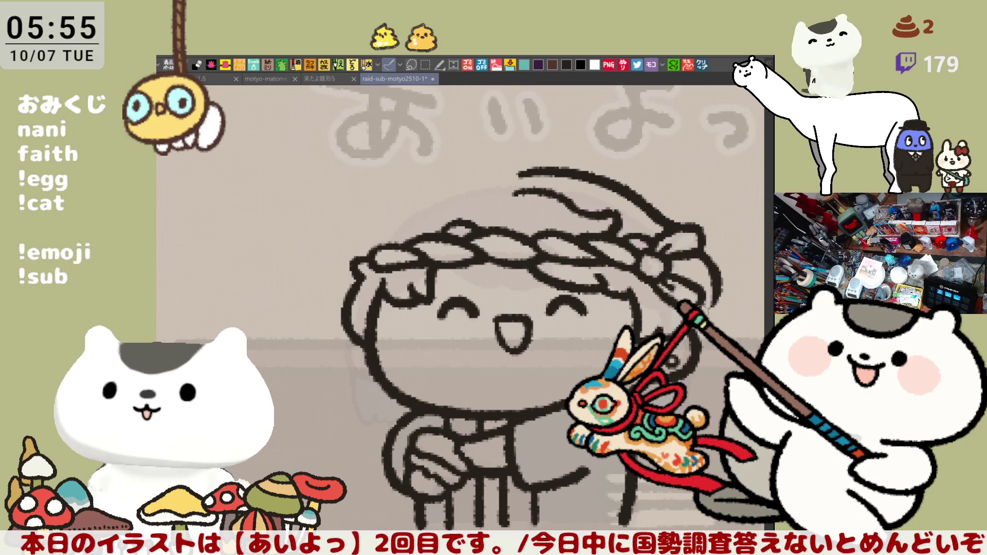
pyautogui.hotkey('ctrl', 'z')
pyautogui.moveTo(707, 267); pyautogui.dragTo(708, 313)
pyautogui.hotkey('ctrl', 'z')
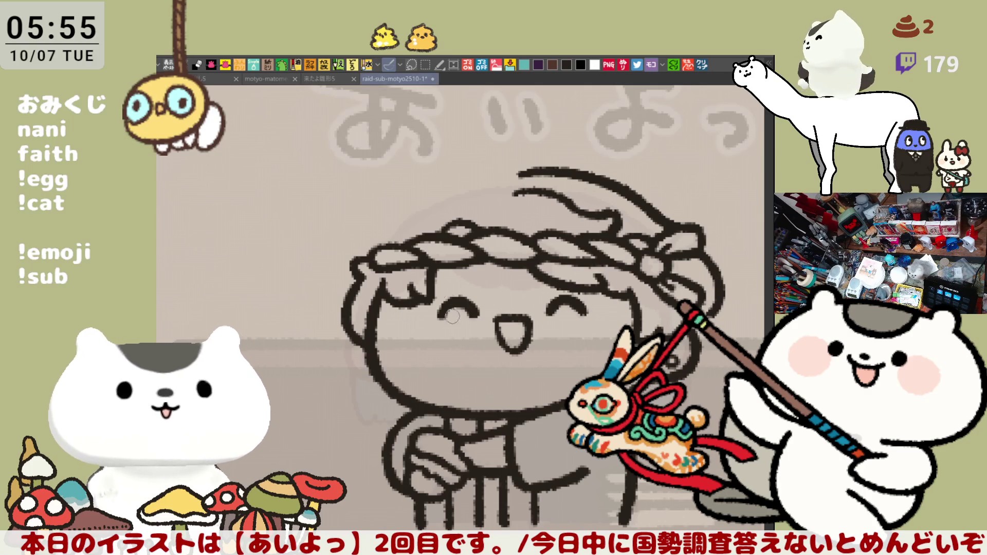
pyautogui.moveTo(480, 264); pyautogui.dragTo(505, 278)
pyautogui.moveTo(697, 356); pyautogui.dragTo(625, 355)
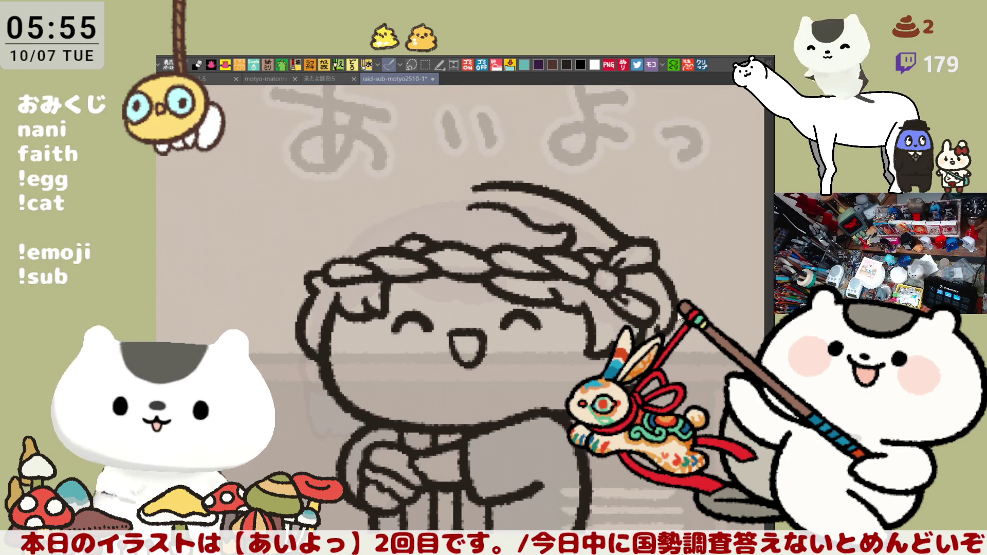
pyautogui.moveTo(668, 324); pyautogui.dragTo(519, 354)
pyautogui.moveTo(601, 277)
pyautogui.mouseDown()
pyautogui.moveTo(520, 230)
pyautogui.moveTo(689, 138)
pyautogui.moveTo(692, 229)
pyautogui.moveTo(606, 277)
pyautogui.moveTo(578, 281)
pyautogui.mouseUp()
pyautogui.click(614, 213)
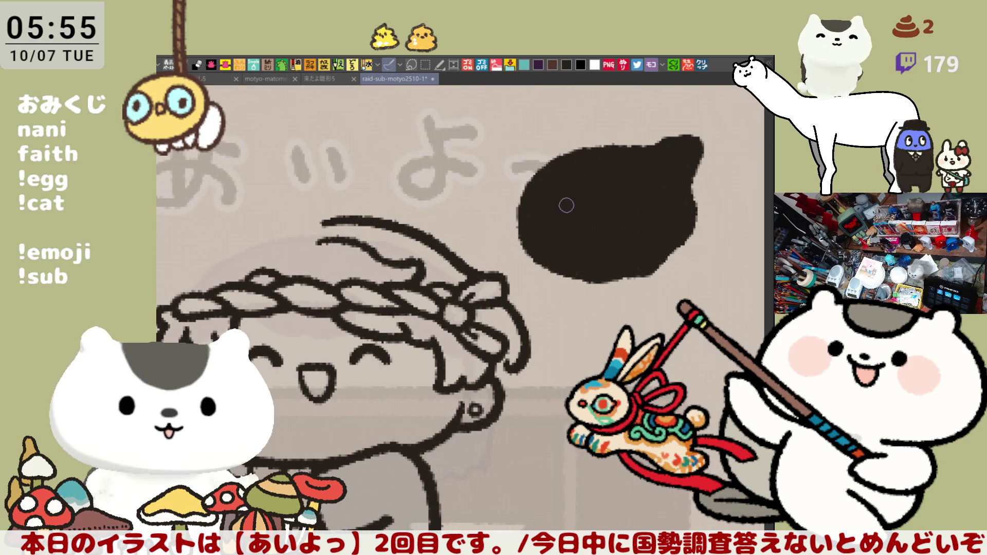
pyautogui.moveTo(563, 210); pyautogui.dragTo(578, 220)
pyautogui.moveTo(629, 211)
pyautogui.mouseDown()
pyautogui.moveTo(645, 220)
pyautogui.moveTo(652, 210)
pyautogui.moveTo(650, 222)
pyautogui.mouseUp()
pyautogui.moveTo(591, 237)
pyautogui.mouseDown()
pyautogui.moveTo(635, 238)
pyautogui.moveTo(612, 252)
pyautogui.moveTo(630, 242)
pyautogui.mouseUp()
pyautogui.moveTo(658, 300); pyautogui.dragTo(543, 282)
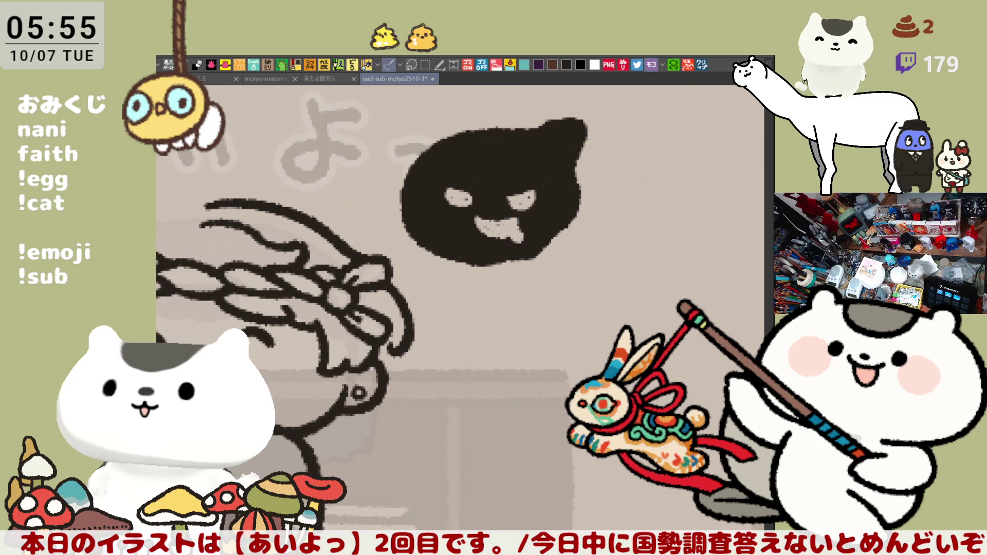
pyautogui.moveTo(523, 230)
pyautogui.mouseDown()
pyautogui.moveTo(509, 241)
pyautogui.moveTo(519, 229)
pyautogui.mouseUp()
pyautogui.moveTo(508, 198); pyautogui.dragTo(535, 205)
pyautogui.moveTo(445, 193); pyautogui.dragTo(472, 203)
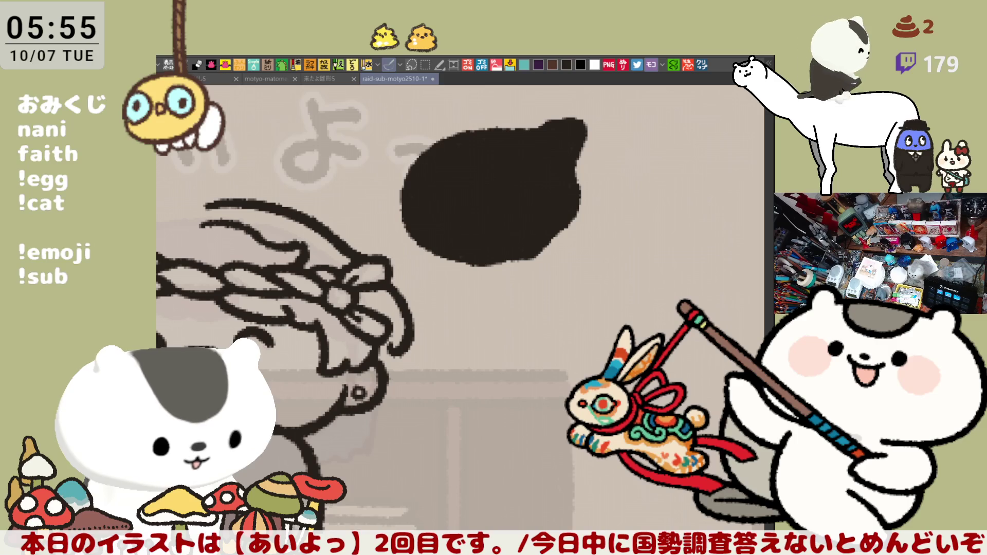
pyautogui.press('Delete')
pyautogui.press('Delete')
pyautogui.scroll(-3, 653, 319)
pyautogui.scroll(1, 653, 320)
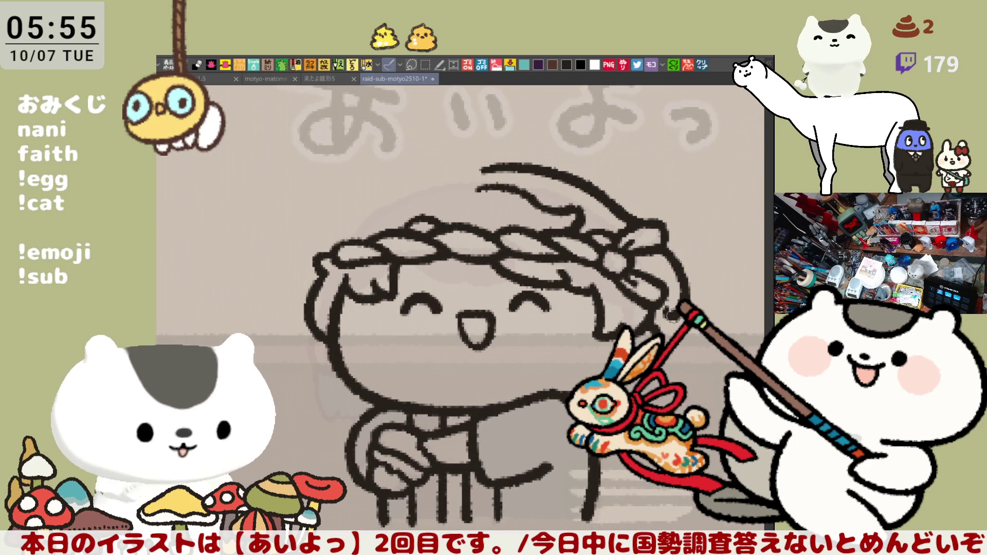
# - Add a stroke along the hairline, then try and discard a strand curving into the headband
pyautogui.press('h')
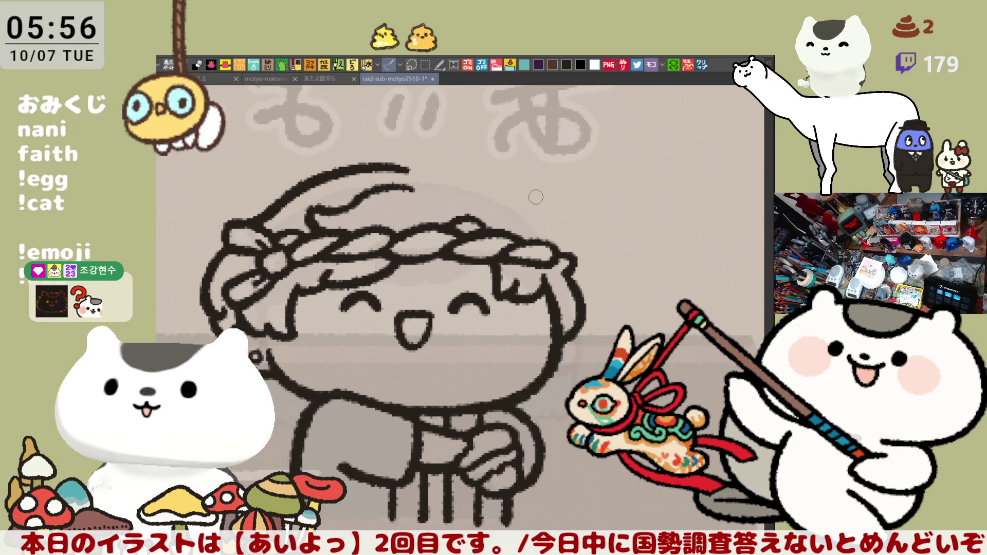
pyautogui.press('h')
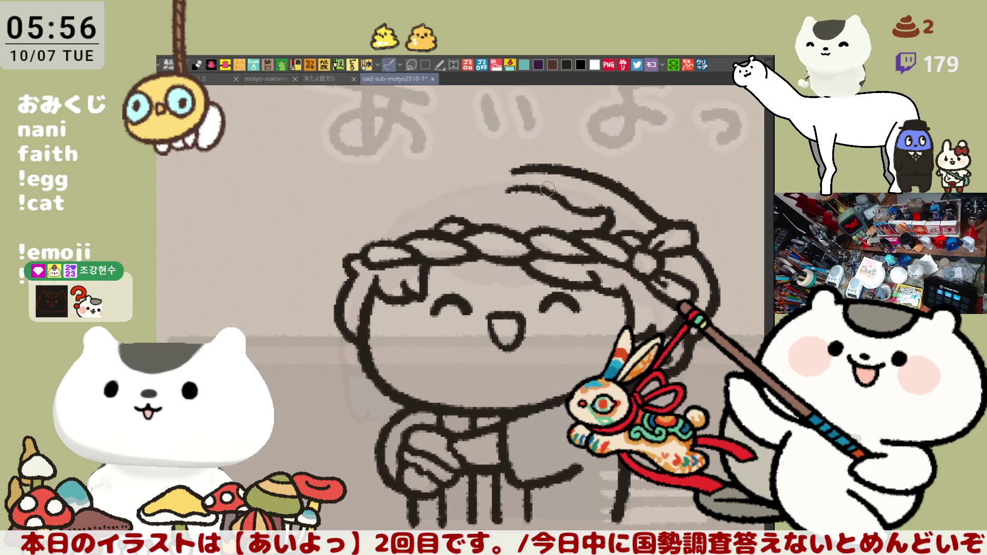
pyautogui.moveTo(505, 191); pyautogui.dragTo(560, 198)
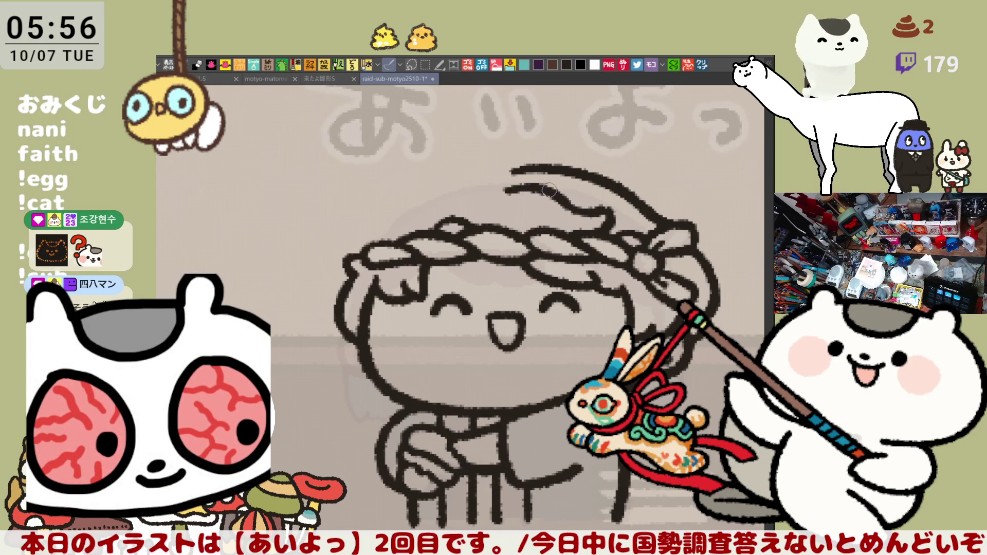
pyautogui.moveTo(397, 207); pyautogui.dragTo(366, 241)
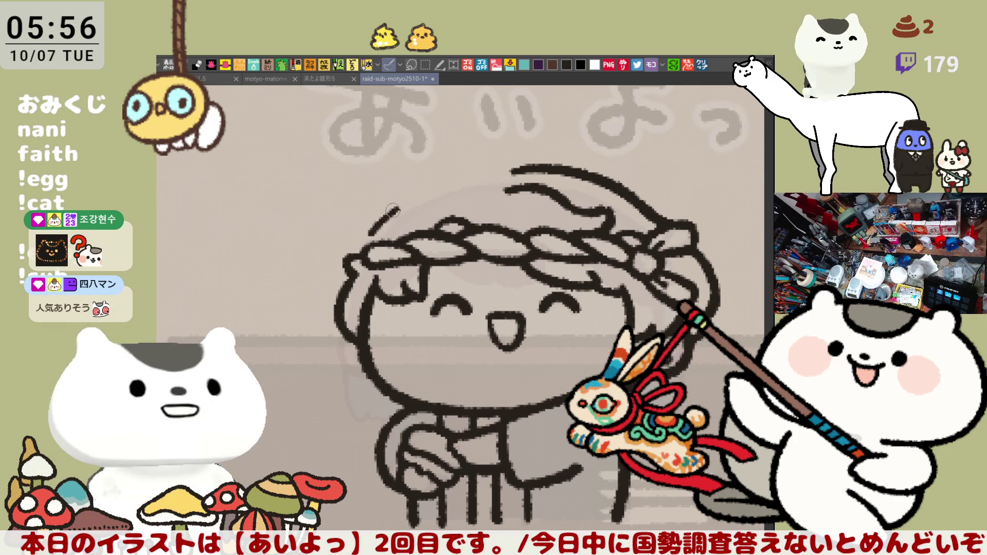
pyautogui.hotkey('ctrl', 'z')
pyautogui.moveTo(399, 208); pyautogui.dragTo(367, 241)
pyautogui.hotkey('ctrl', 'z')
pyautogui.moveTo(399, 207); pyautogui.dragTo(366, 241)
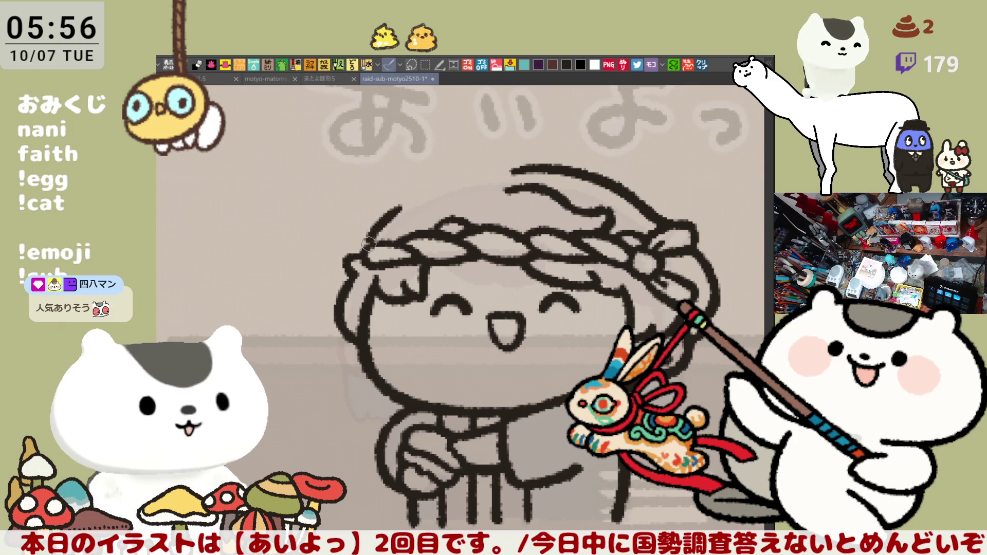
pyautogui.hotkey('ctrl', 'z')
# - In mirrored view, draw a hair strand curving down-right from a slightly higher start
pyautogui.press('h')
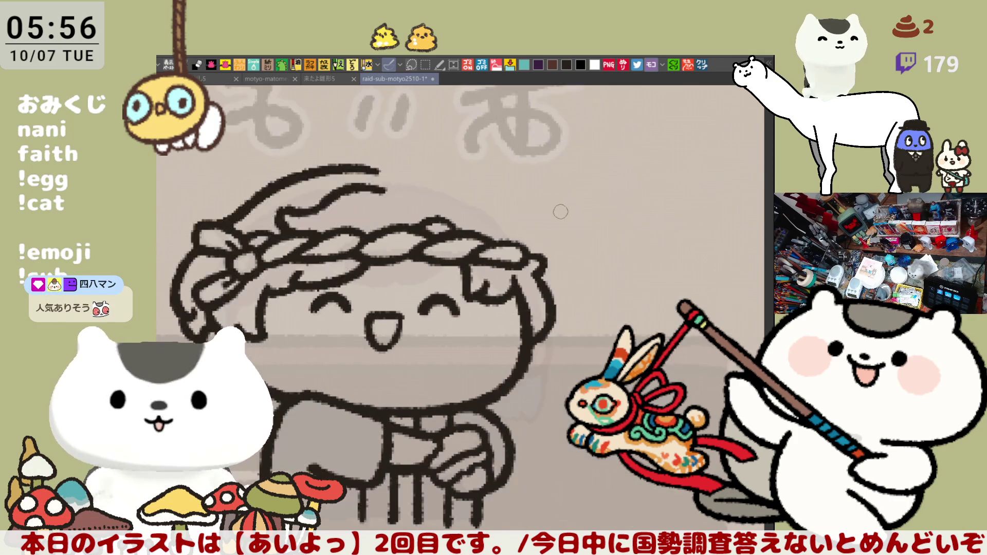
pyautogui.moveTo(471, 203); pyautogui.dragTo(529, 254)
pyautogui.hotkey('ctrl', 'z')
pyautogui.moveTo(471, 204); pyautogui.dragTo(529, 254)
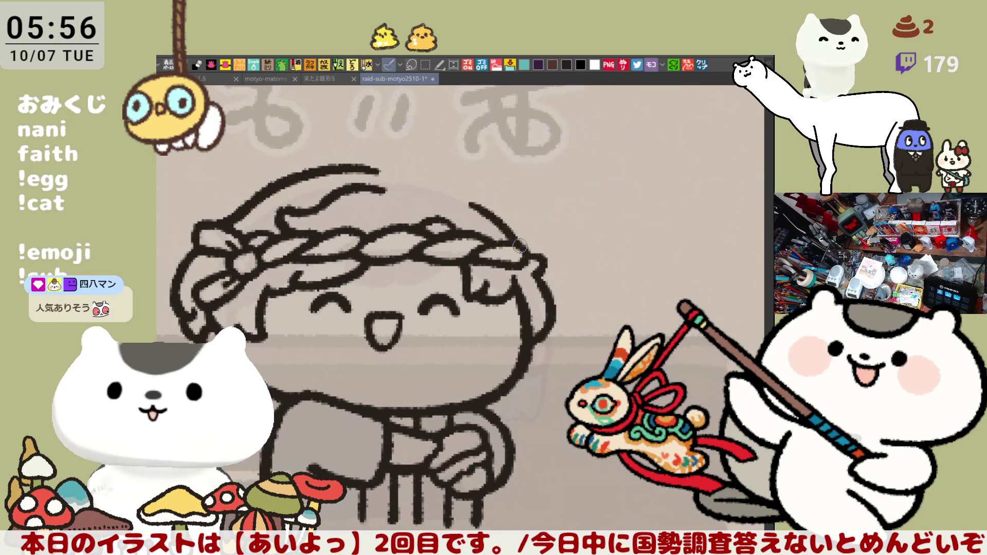
pyautogui.hotkey('ctrl', 'z')
pyautogui.moveTo(461, 197); pyautogui.dragTo(529, 254)
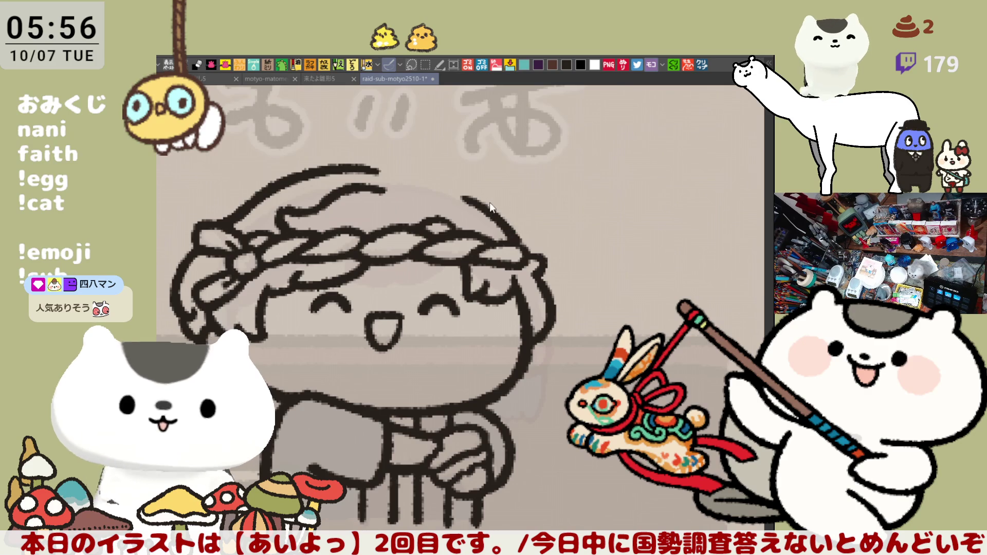
pyautogui.press('h')
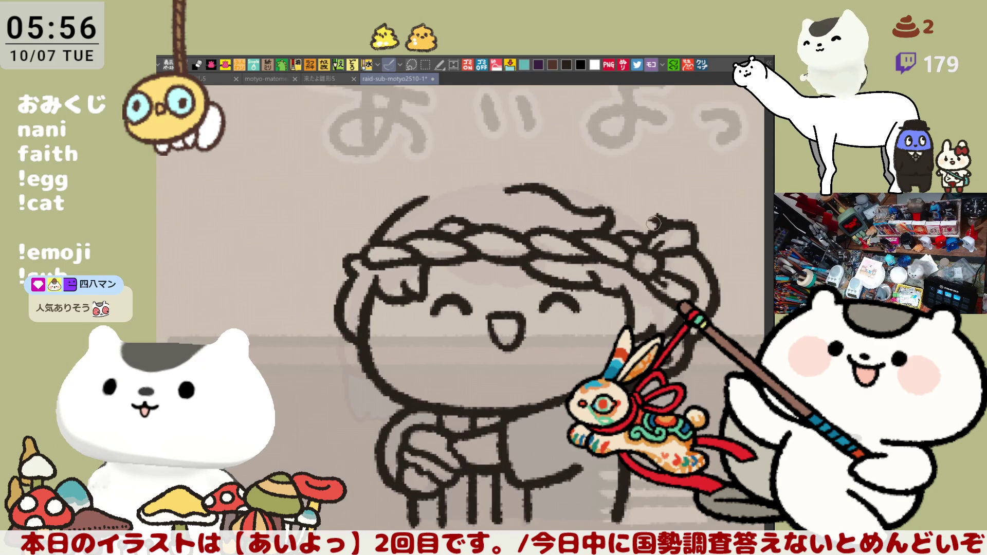
# - Draw an arc strand above the hair and extend its right end downward
pyautogui.moveTo(506, 159); pyautogui.dragTo(623, 195)
pyautogui.hotkey('ctrl', 'z')
pyautogui.moveTo(514, 159); pyautogui.dragTo(652, 198)
pyautogui.hotkey('ctrl', 'z')
pyautogui.moveTo(513, 159); pyautogui.dragTo(649, 200)
pyautogui.hotkey('ctrl', 'z')
pyautogui.moveTo(493, 166)
pyautogui.mouseDown()
pyautogui.moveTo(622, 182)
pyautogui.moveTo(649, 201)
pyautogui.mouseUp()
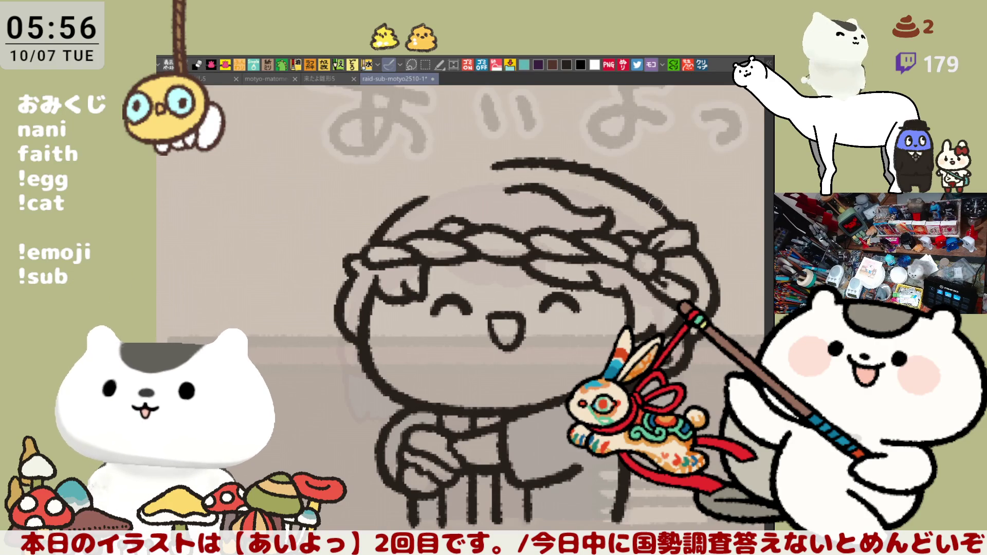
pyautogui.moveTo(623, 178); pyautogui.dragTo(661, 211)
pyautogui.hotkey('ctrl', 'z')
pyautogui.moveTo(596, 165); pyautogui.dragTo(674, 221)
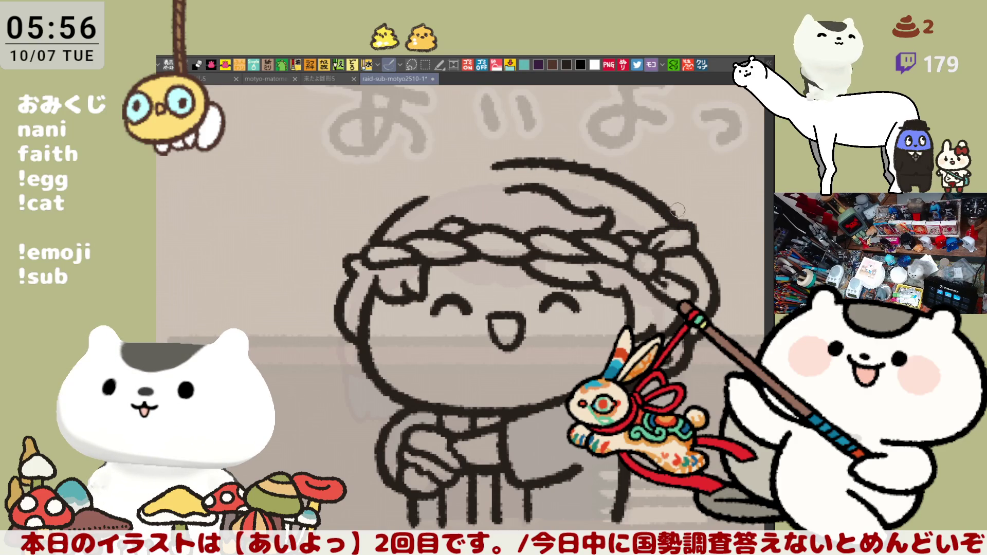
# - Extend the head's top arc in mirrored view, discarding a trial extension to the left
pyautogui.press('h')
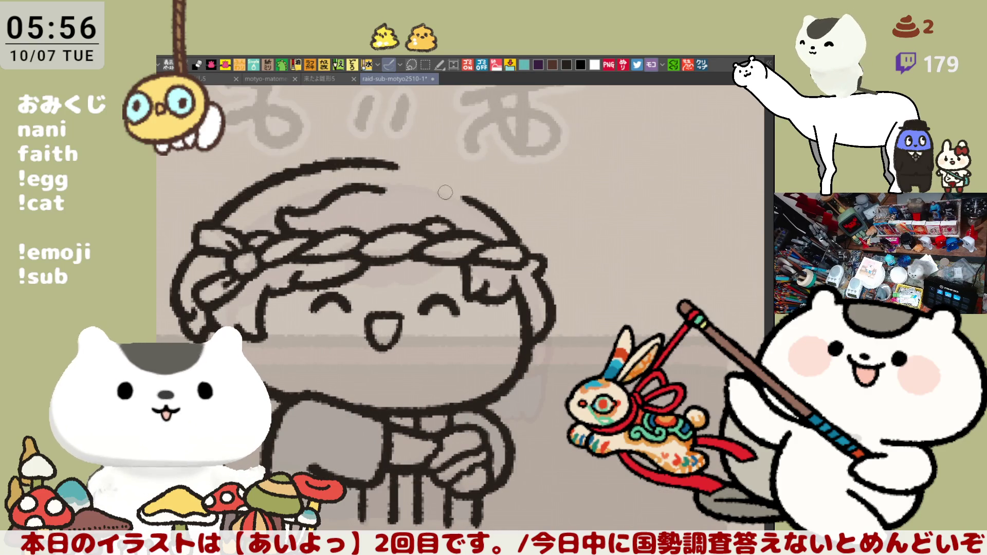
pyautogui.moveTo(354, 164); pyautogui.dragTo(436, 190)
pyautogui.hotkey('ctrl', 'z')
pyautogui.moveTo(362, 164); pyautogui.dragTo(435, 180)
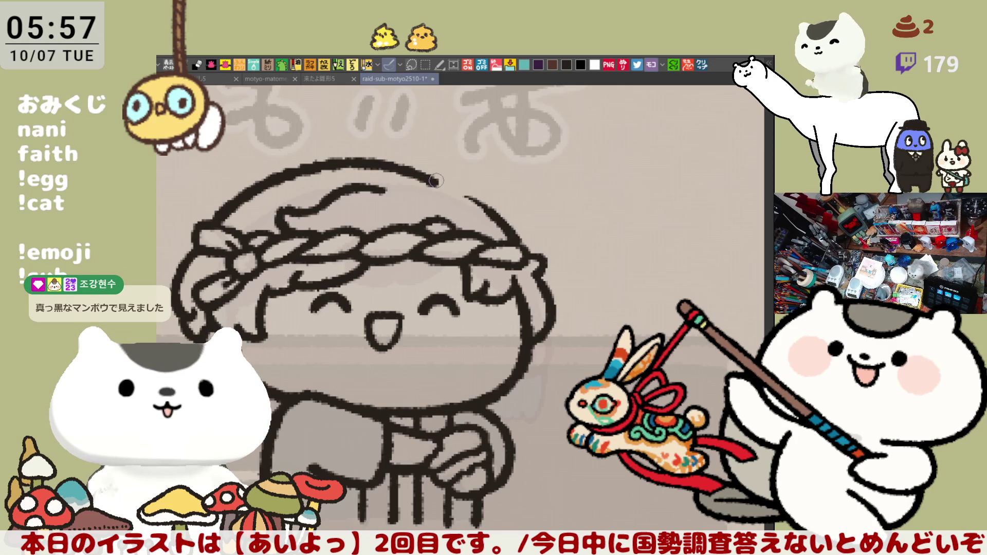
pyautogui.hscroll(-3, 437, 187)
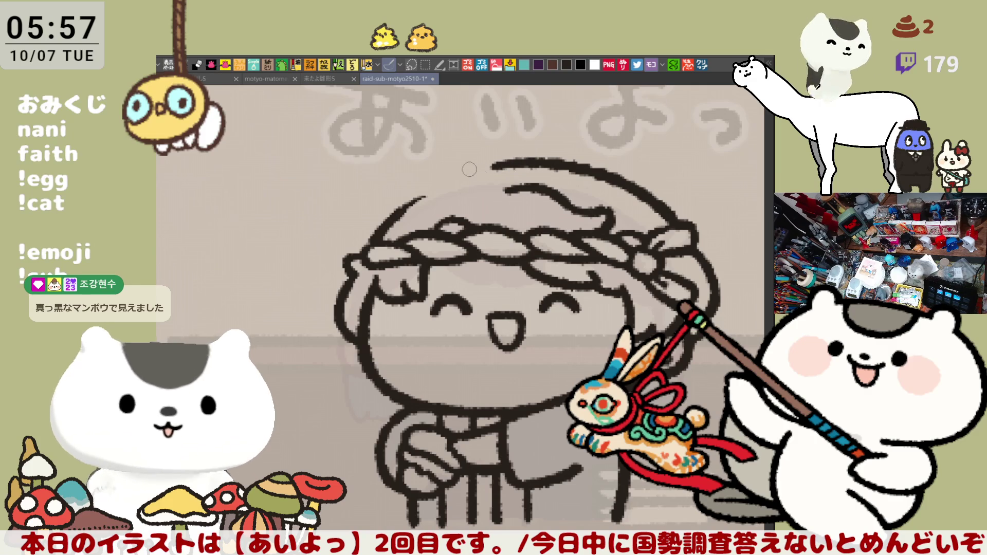
pyautogui.moveTo(456, 171); pyautogui.dragTo(530, 164)
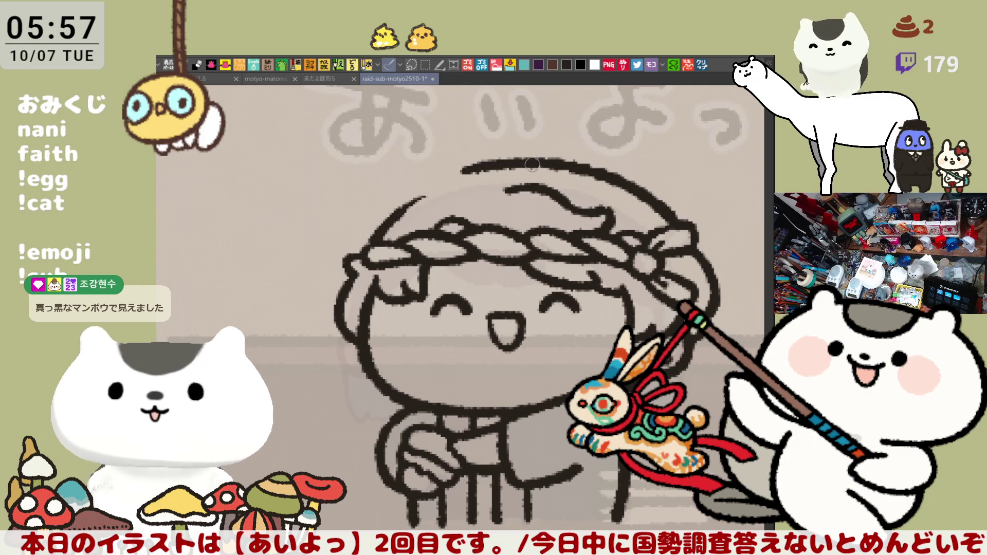
pyautogui.hotkey('ctrl', 'z')
pyautogui.moveTo(457, 175); pyautogui.dragTo(530, 170)
pyautogui.hotkey('ctrl', 'z')
# - Draw a stroke bridging the gap in the head's top outline, redrawing it once
pyautogui.press('h')
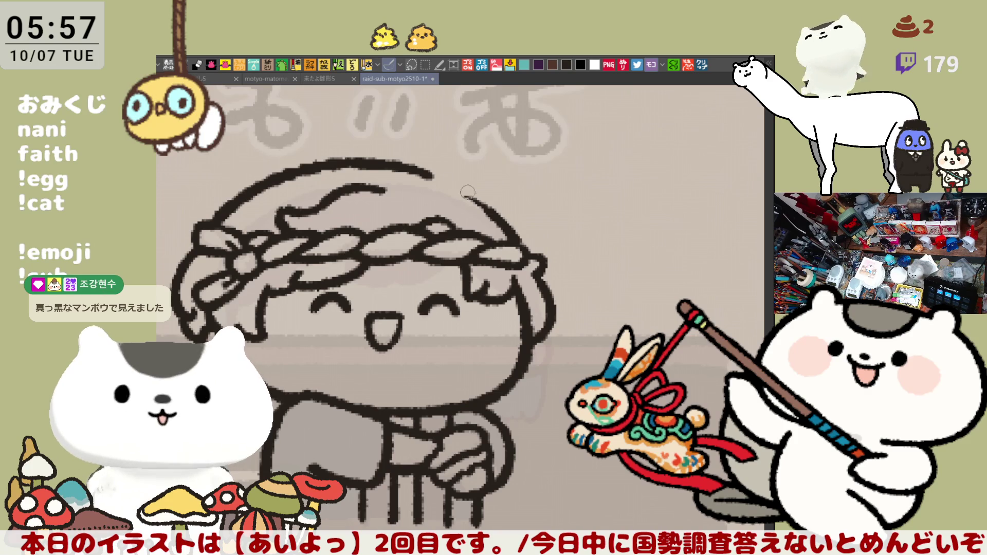
pyautogui.moveTo(432, 174); pyautogui.dragTo(501, 224)
pyautogui.hotkey('ctrl', 'z')
pyautogui.moveTo(417, 166); pyautogui.dragTo(503, 224)
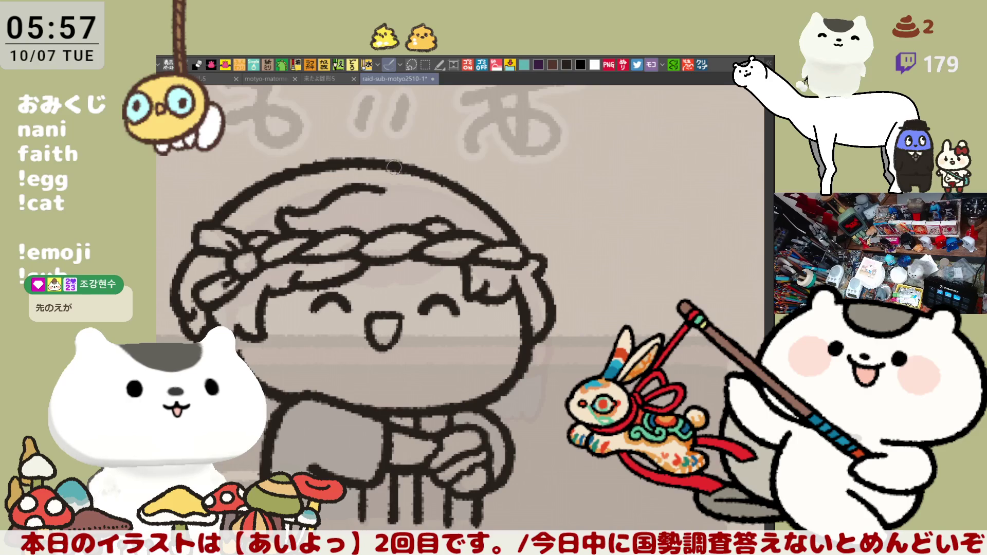
pyautogui.hotkey('ctrl', '-')
pyautogui.press('-')
pyautogui.press('-')
pyautogui.press('-')
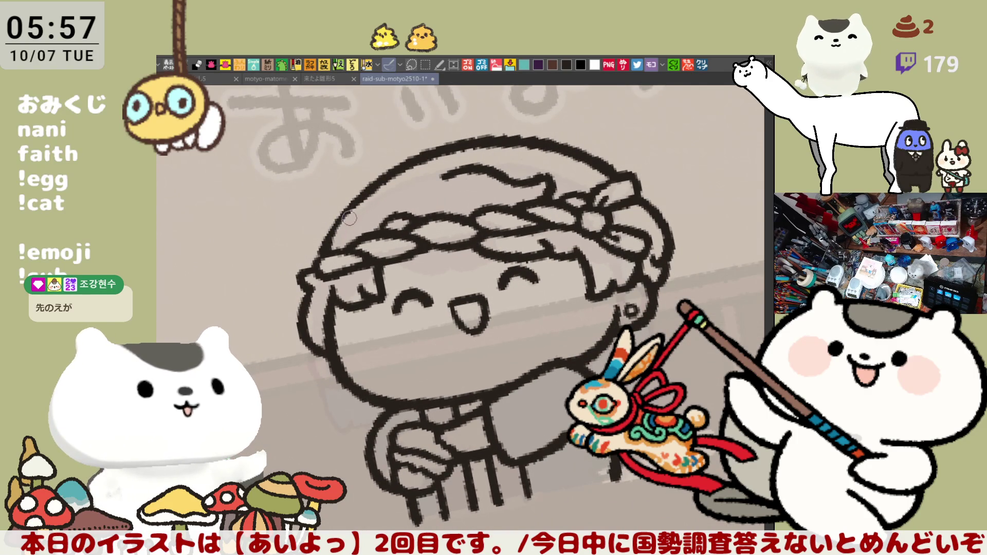
# - Straighten the view and remove the short curl and trial strokes along the hairline
pyautogui.press('^')
pyautogui.press('^')
pyautogui.press('^')
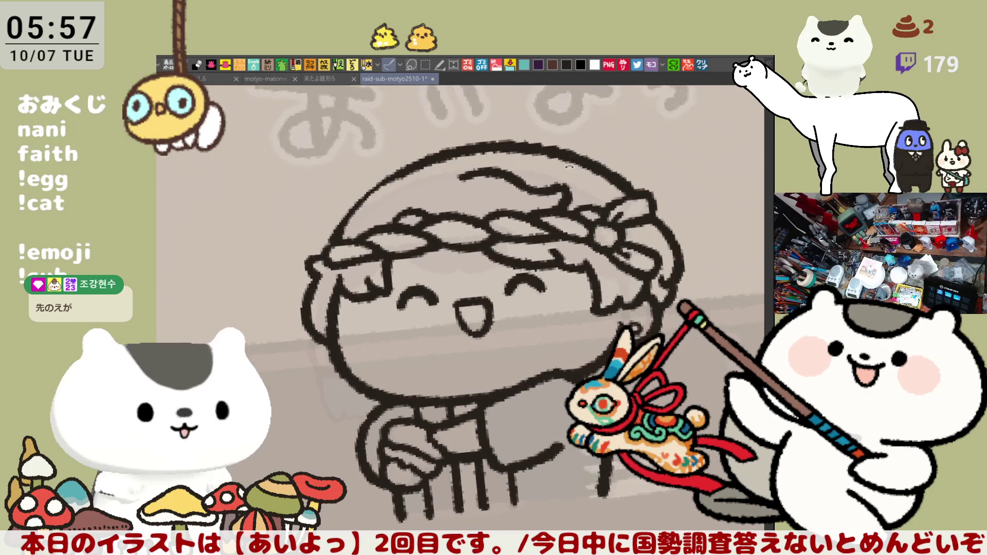
pyautogui.press('^')
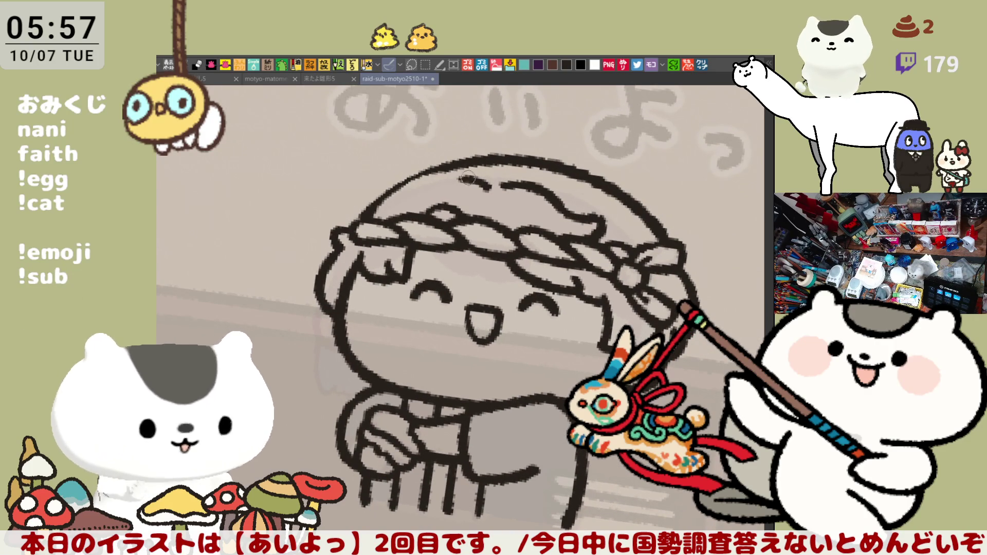
pyautogui.hotkey('ctrl', 'z')
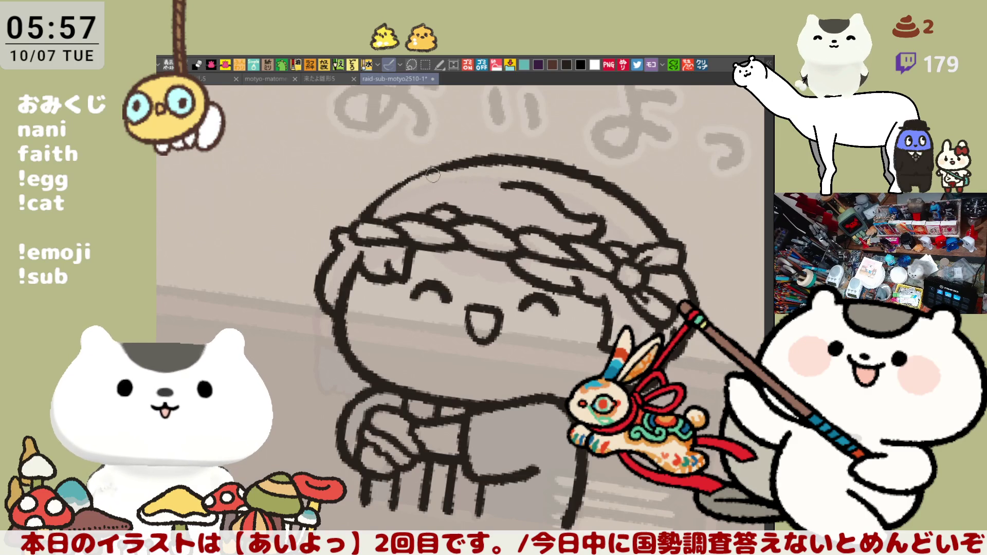
pyautogui.moveTo(434, 173); pyautogui.dragTo(484, 186)
pyautogui.hotkey('ctrl', 'z')
pyautogui.moveTo(424, 167); pyautogui.dragTo(476, 181)
pyautogui.hotkey('ctrl', 'z')
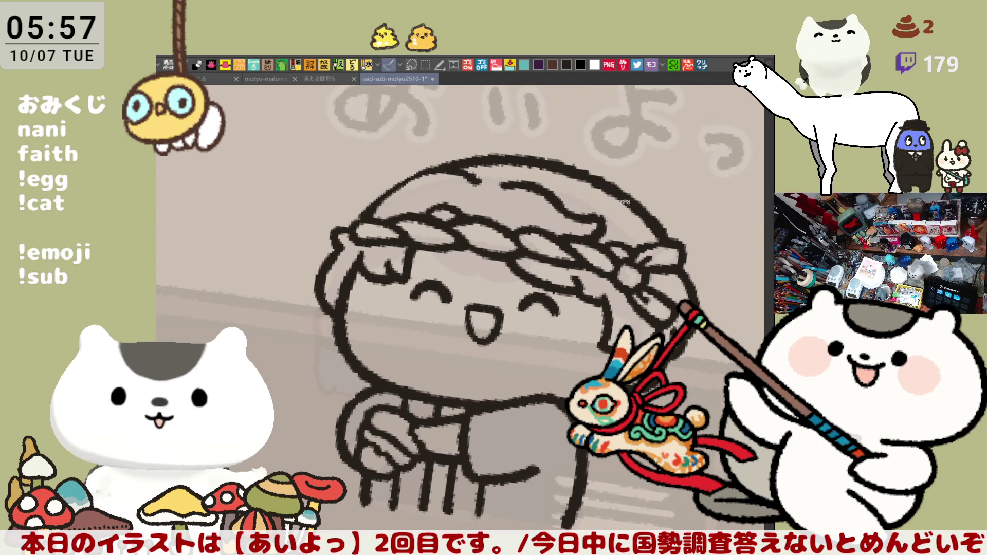
# - Erase the left end of the upper hair strand in a rotated view
pyautogui.press('-')
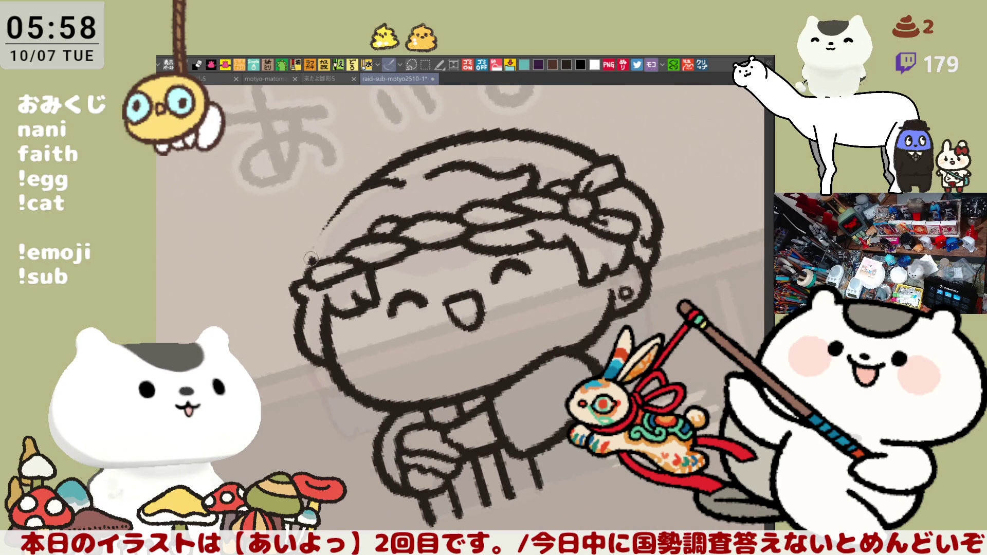
pyautogui.moveTo(389, 187); pyautogui.dragTo(404, 180)
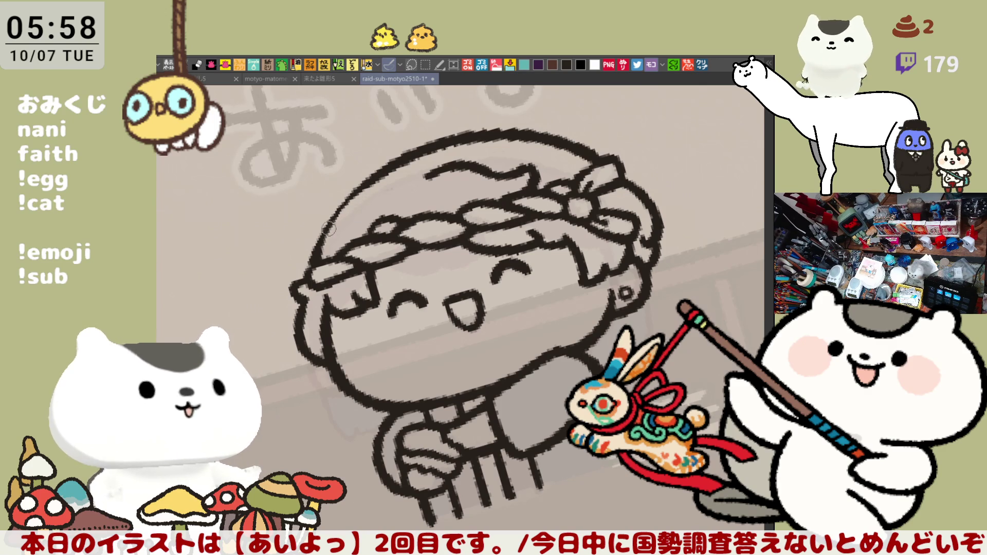
pyautogui.moveTo(382, 195); pyautogui.dragTo(423, 185)
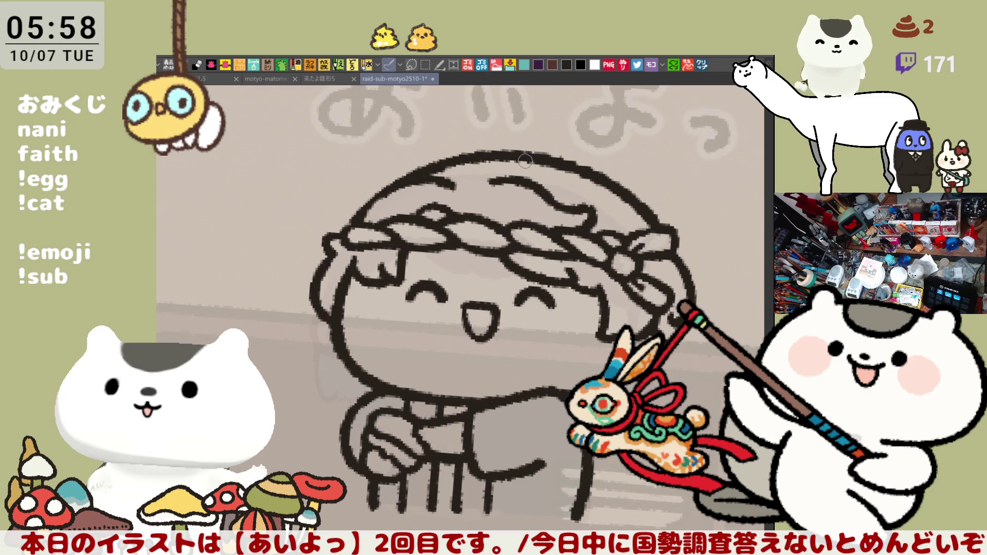
# - Add three short strokes at the headband's left end in a tilted view
pyautogui.moveTo(537, 165); pyautogui.dragTo(401, 202)
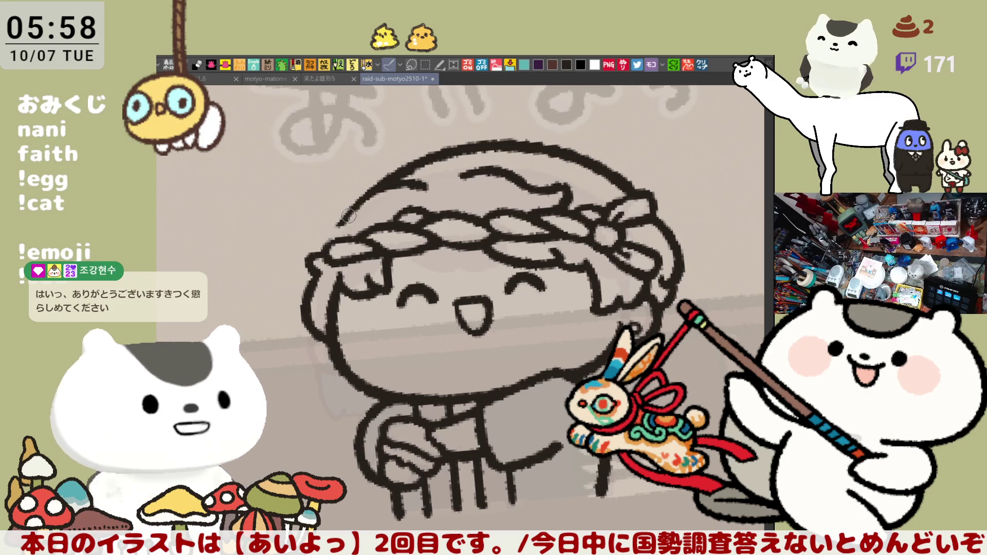
pyautogui.moveTo(341, 221)
pyautogui.mouseDown()
pyautogui.moveTo(322, 230)
pyautogui.moveTo(339, 227)
pyautogui.mouseUp()
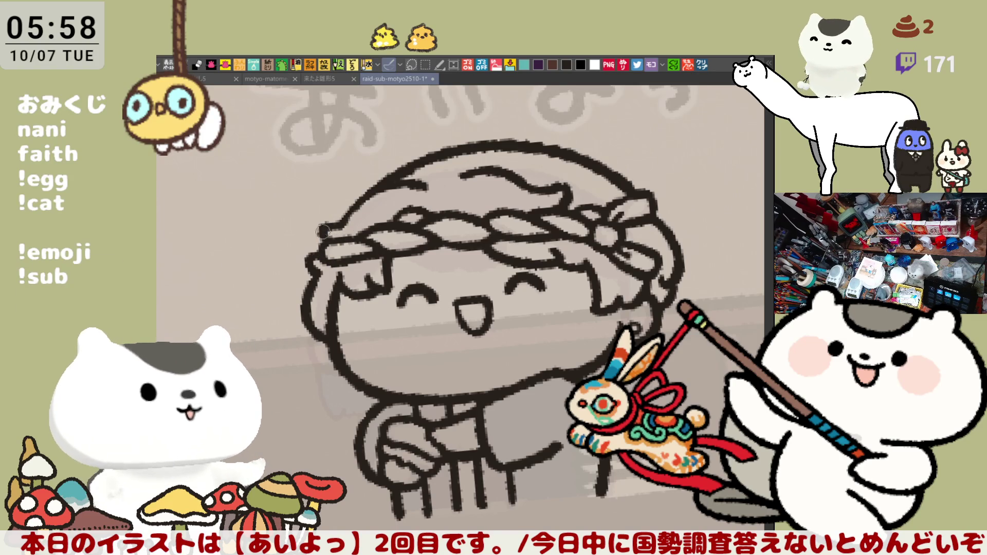
pyautogui.moveTo(321, 228); pyautogui.dragTo(320, 236)
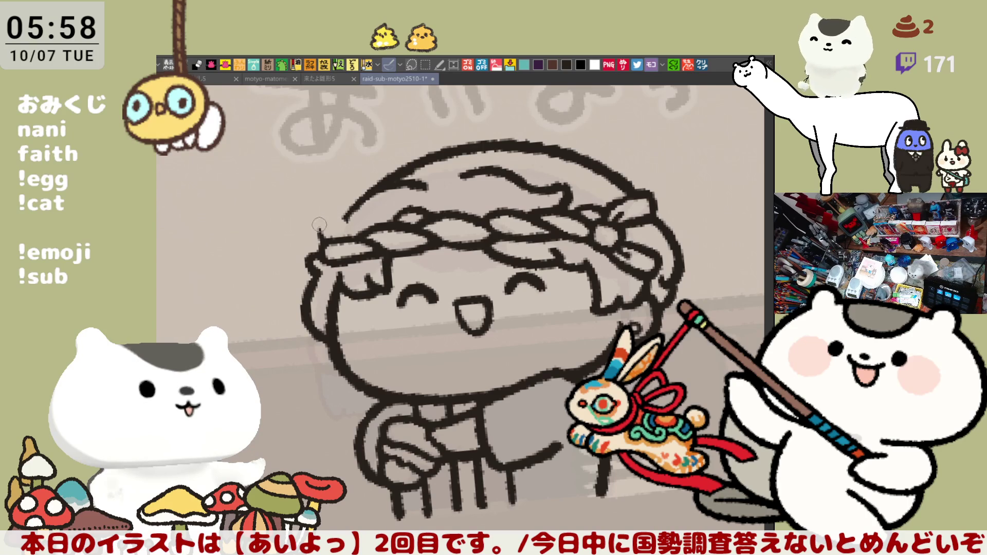
pyautogui.moveTo(317, 224); pyautogui.dragTo(321, 236)
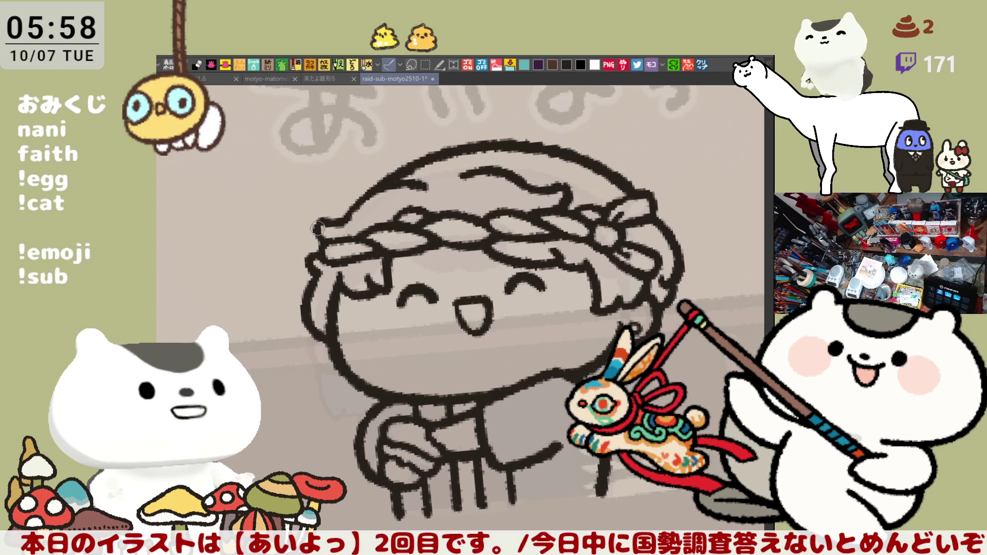
pyautogui.hotkey('ctrl', '@')
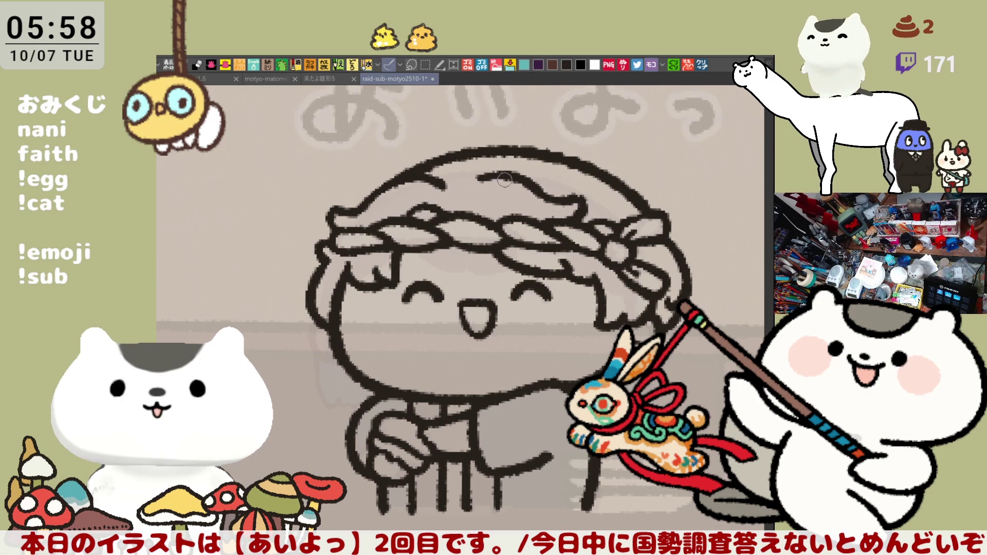
# - Draw a new curved hair strand, then start the glasses curve under the left eye
pyautogui.moveTo(473, 188); pyautogui.dragTo(506, 174)
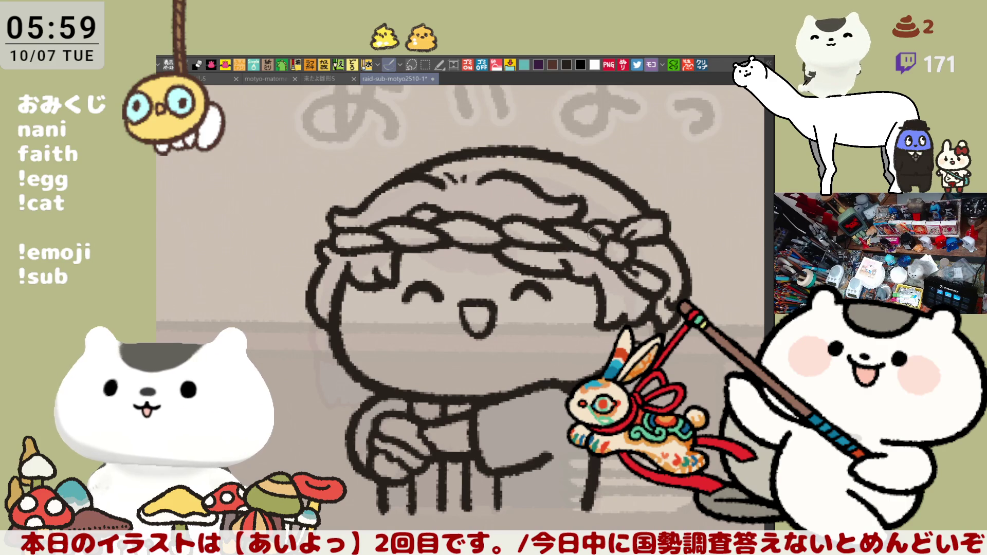
pyautogui.moveTo(509, 272); pyautogui.dragTo(541, 237)
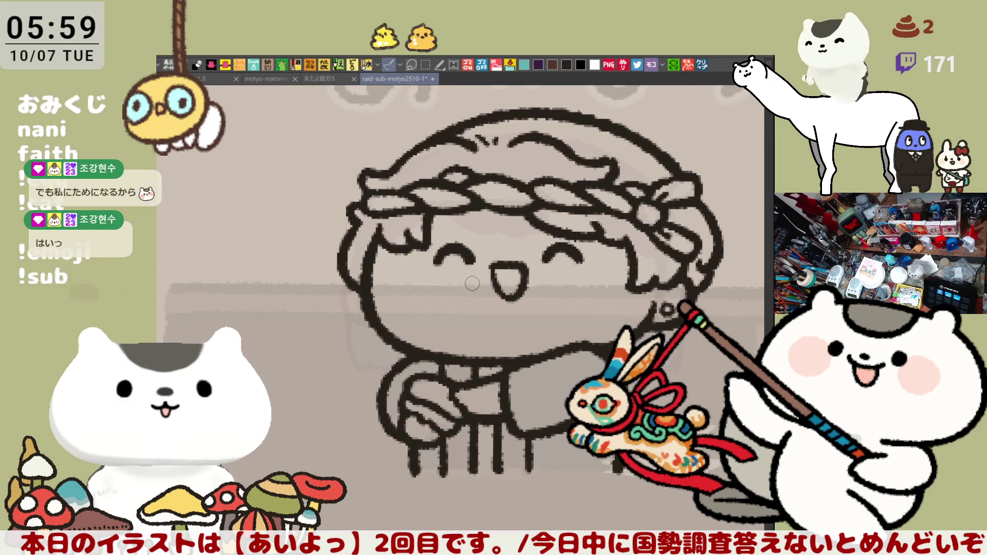
pyautogui.moveTo(415, 265); pyautogui.dragTo(474, 279)
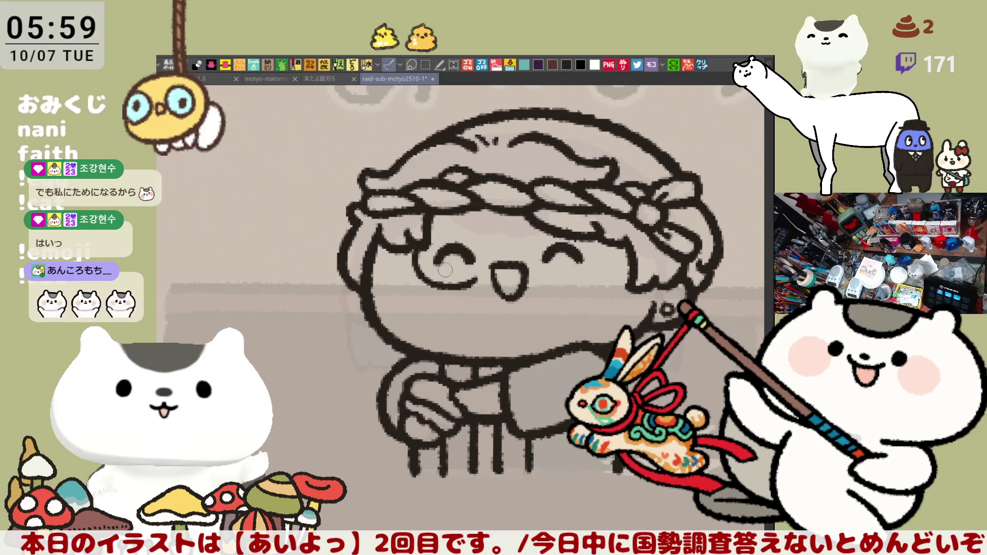
# - Redraw the glasses curve under the left eye, replacing two earlier attempts
pyautogui.hotkey('ctrl', 'z')
pyautogui.moveTo(414, 272)
pyautogui.mouseDown()
pyautogui.moveTo(447, 296)
pyautogui.moveTo(472, 282)
pyautogui.mouseUp()
pyautogui.hotkey('ctrl', 'z')
pyautogui.moveTo(424, 249)
pyautogui.mouseDown()
pyautogui.moveTo(449, 297)
pyautogui.moveTo(476, 277)
pyautogui.mouseUp()
# - On the mirrored canvas, try the rim stroke beside the right eye, then restore the view
pyautogui.press('h')
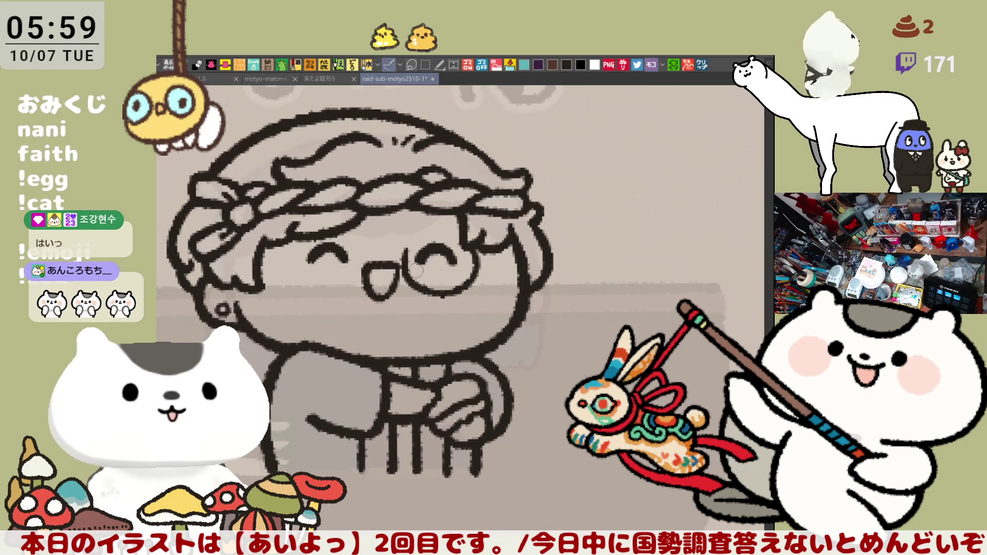
pyautogui.moveTo(406, 251); pyautogui.dragTo(425, 285)
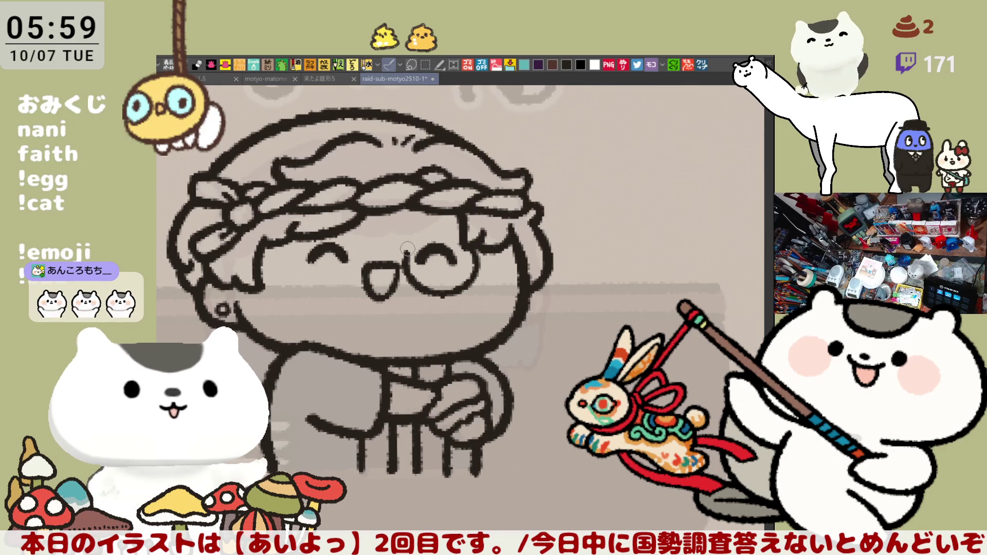
pyautogui.moveTo(406, 251); pyautogui.dragTo(418, 288)
pyautogui.hotkey('ctrl', 'z')
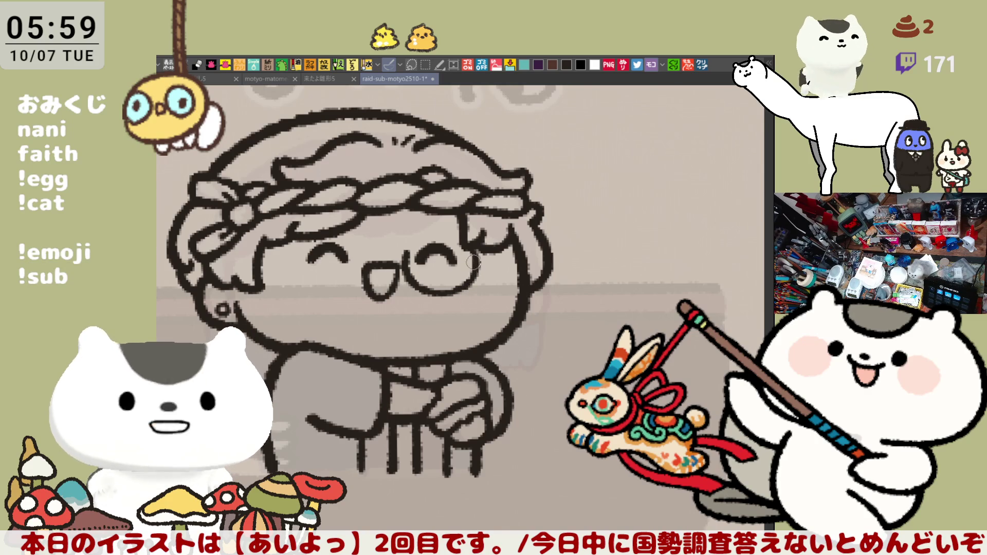
pyautogui.press('h')
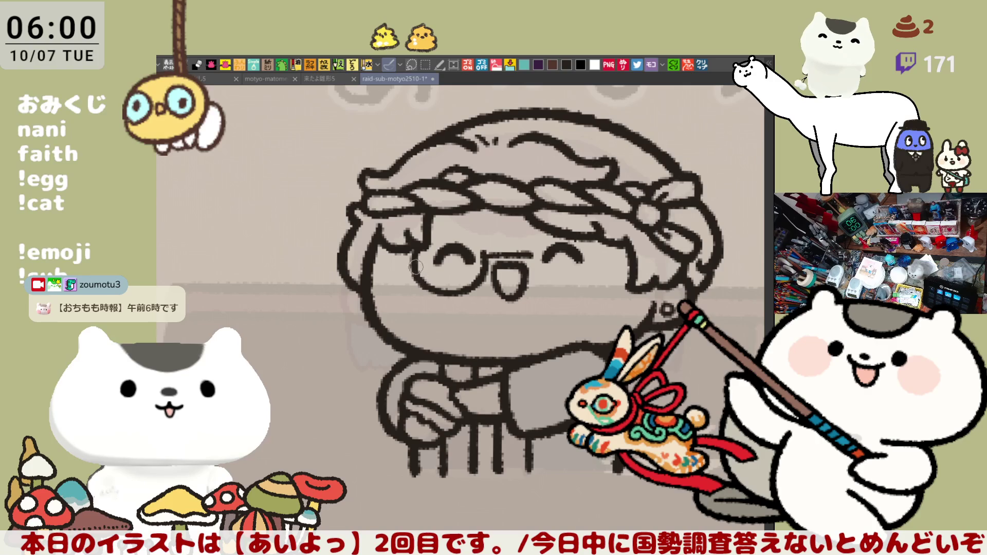
# - Mirror the canvas again and retry the rim curve down from the left eye
pyautogui.press('h')
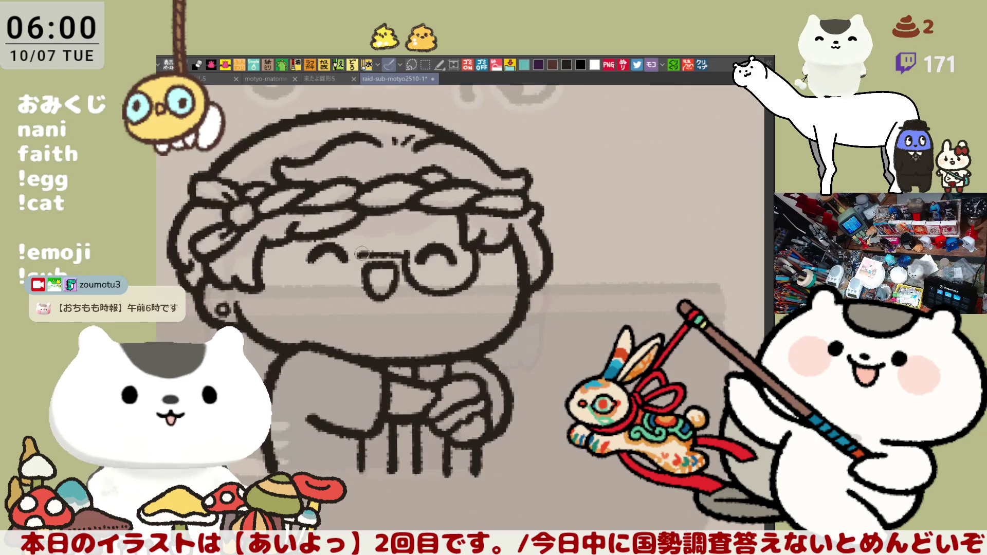
pyautogui.moveTo(404, 240); pyautogui.dragTo(429, 295)
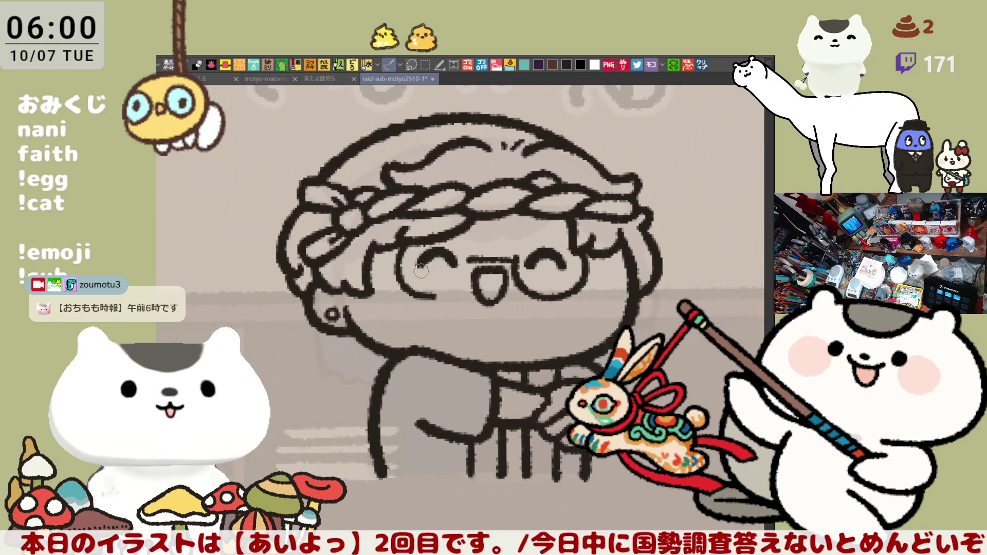
pyautogui.hotkey('ctrl', 'z')
pyautogui.moveTo(396, 243); pyautogui.dragTo(426, 288)
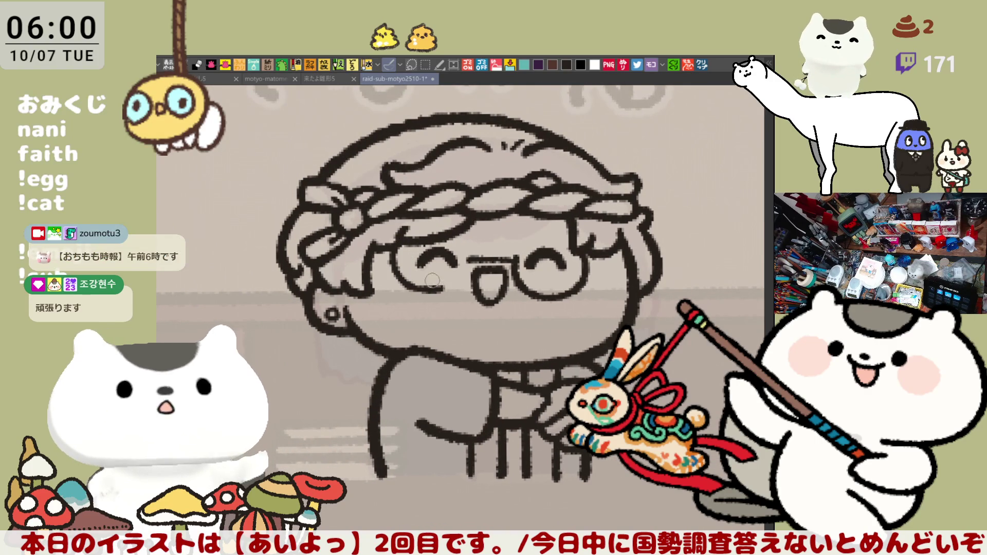
pyautogui.hotkey('ctrl', 'z')
pyautogui.moveTo(393, 237)
pyautogui.mouseDown()
pyautogui.moveTo(408, 261)
pyautogui.moveTo(397, 272)
pyautogui.moveTo(443, 294)
pyautogui.mouseUp()
pyautogui.hotkey('ctrl', 'z')
# - Settle the final rim curve beside the left eye and flip the view back to normal
pyautogui.hotkey('ctrl', 'z')
pyautogui.moveTo(399, 241); pyautogui.dragTo(454, 303)
pyautogui.hotkey('ctrl', 'z')
pyautogui.moveTo(400, 243); pyautogui.dragTo(439, 293)
pyautogui.hotkey('ctrl', 'z')
pyautogui.moveTo(399, 238)
pyautogui.mouseDown()
pyautogui.moveTo(396, 280)
pyautogui.moveTo(445, 294)
pyautogui.mouseUp()
pyautogui.press('h')
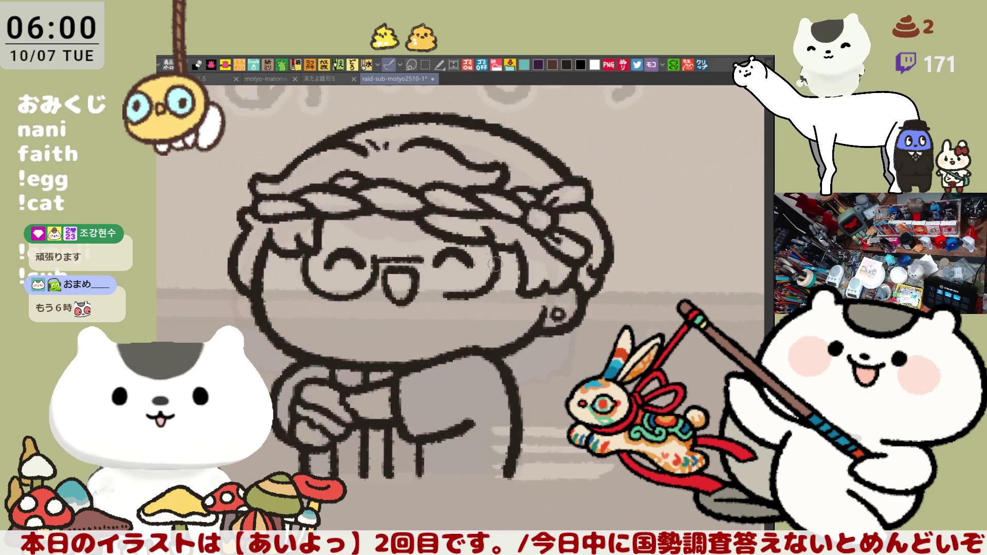